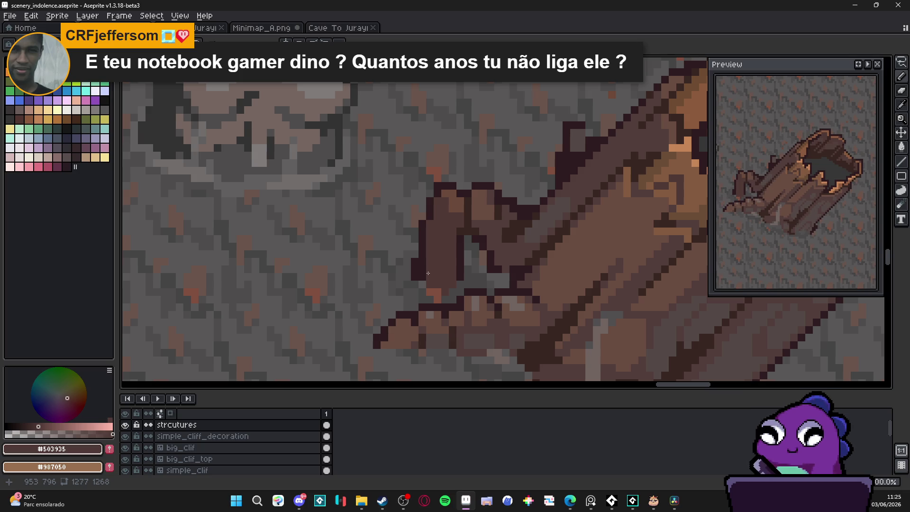
# Eyedrop the dark grey #383737 from inside the log's hollow as the drawing colour
pyautogui.scroll(-4, 428, 273)
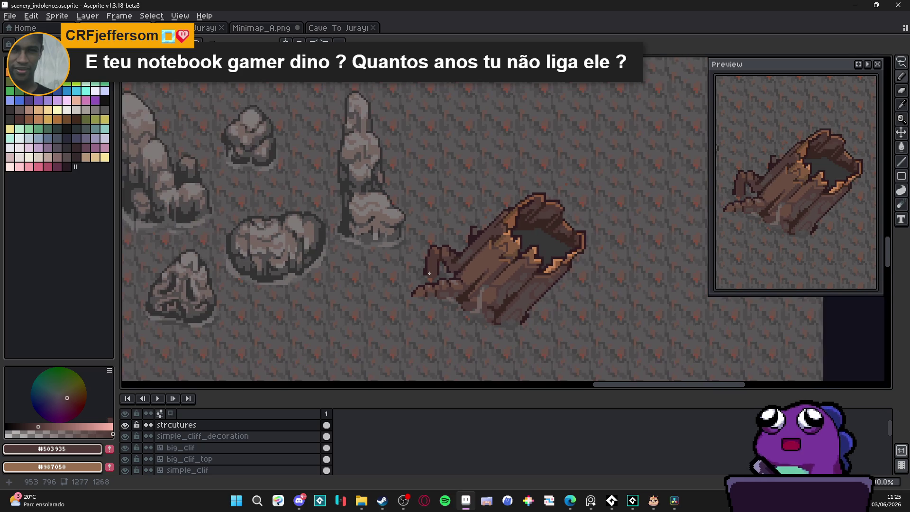
pyautogui.scroll(4, 439, 267)
pyautogui.keyDown('alt'); pyautogui.click(500, 226); pyautogui.keyUp('alt')
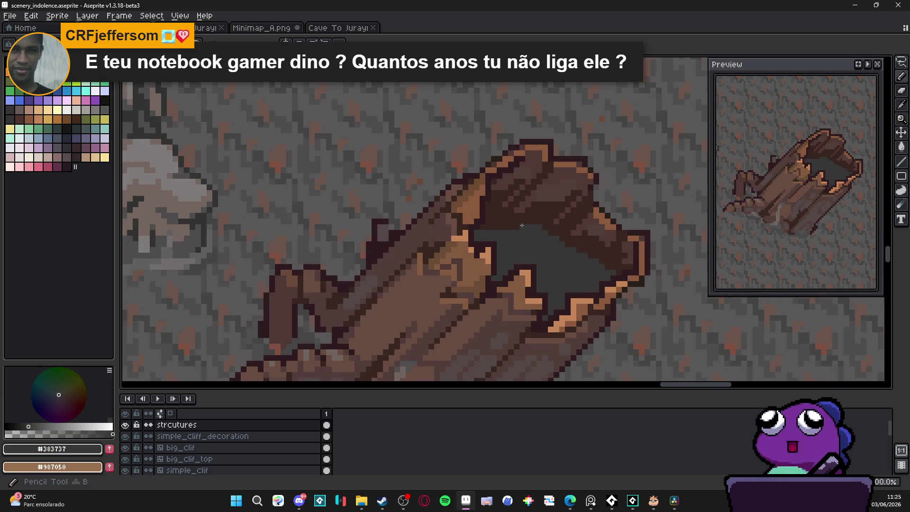
pyautogui.keyDown('alt'); pyautogui.click(526, 227); pyautogui.keyUp('alt')
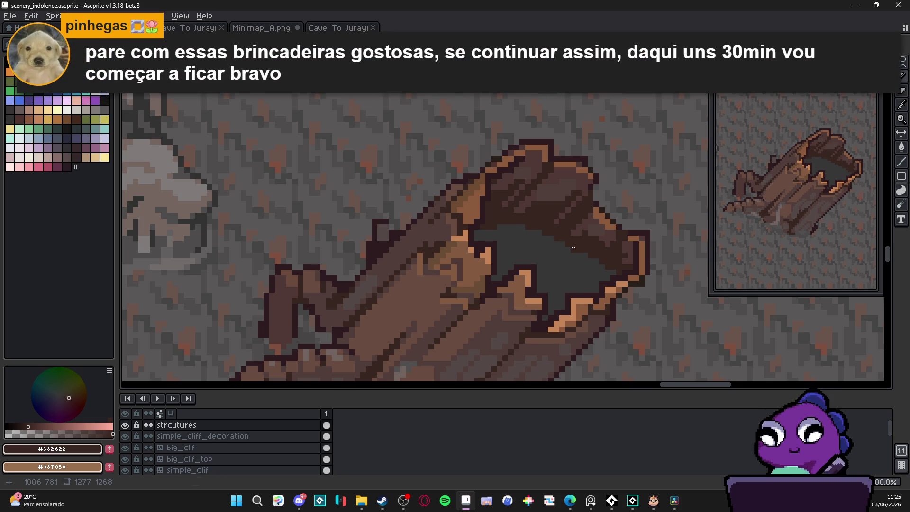
pyautogui.scroll(1, 573, 247)
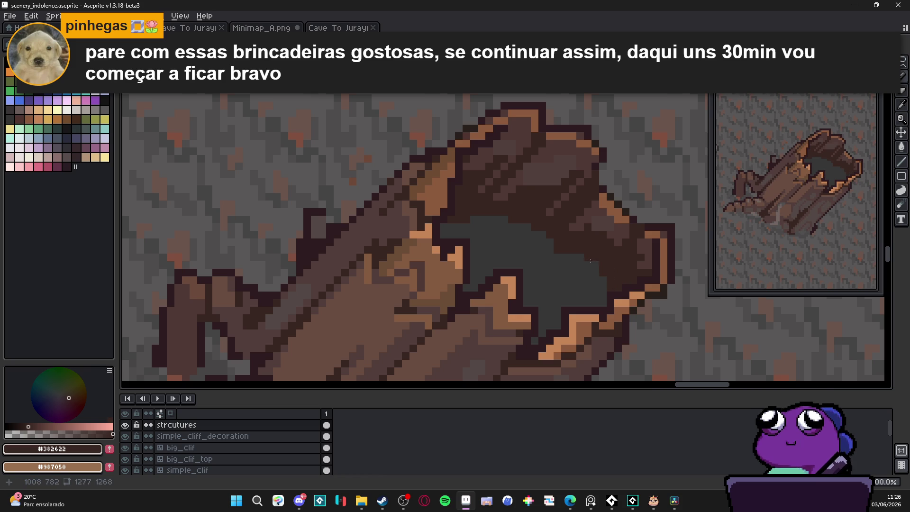
pyautogui.keyDown('alt'); pyautogui.click(584, 284); pyautogui.keyUp('alt')
# Zoom in and out and pan the view to recentre the log
pyautogui.scroll(-1, 577, 259)
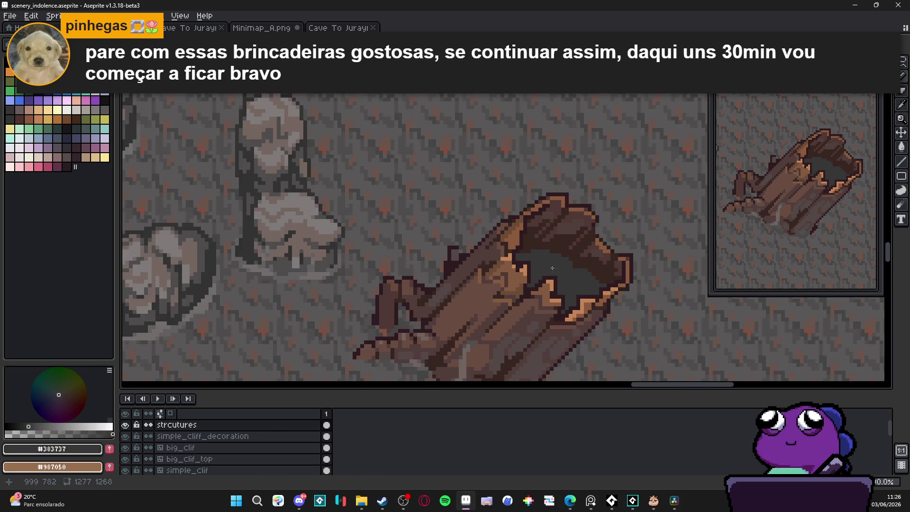
pyautogui.scroll(1, 533, 239)
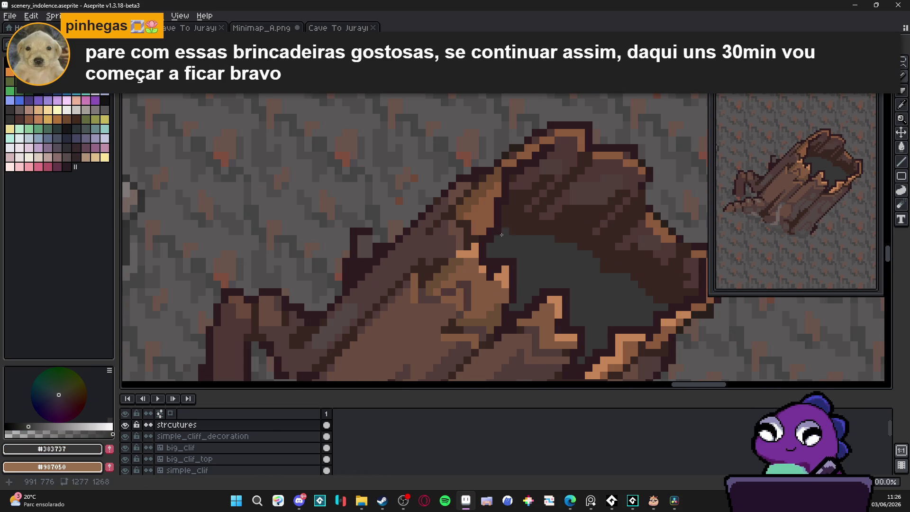
pyautogui.scroll(-3, 554, 281)
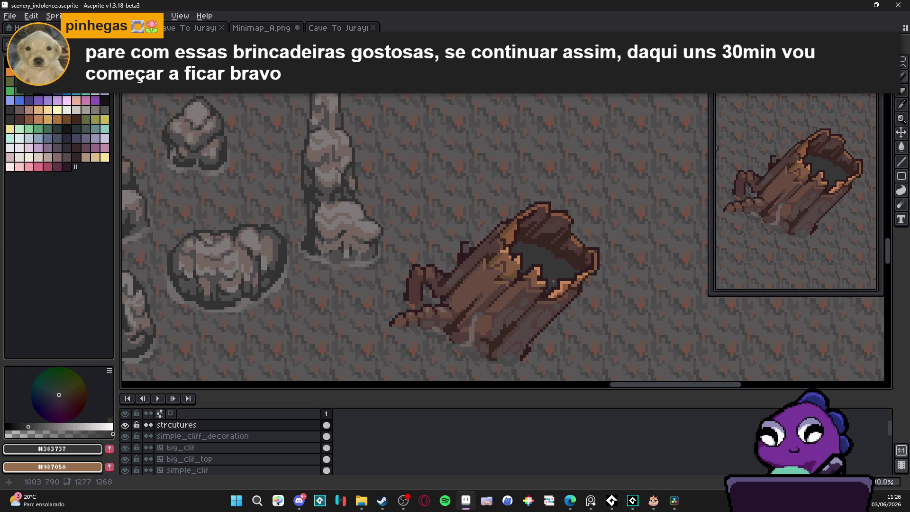
pyautogui.scroll(-1, 554, 281)
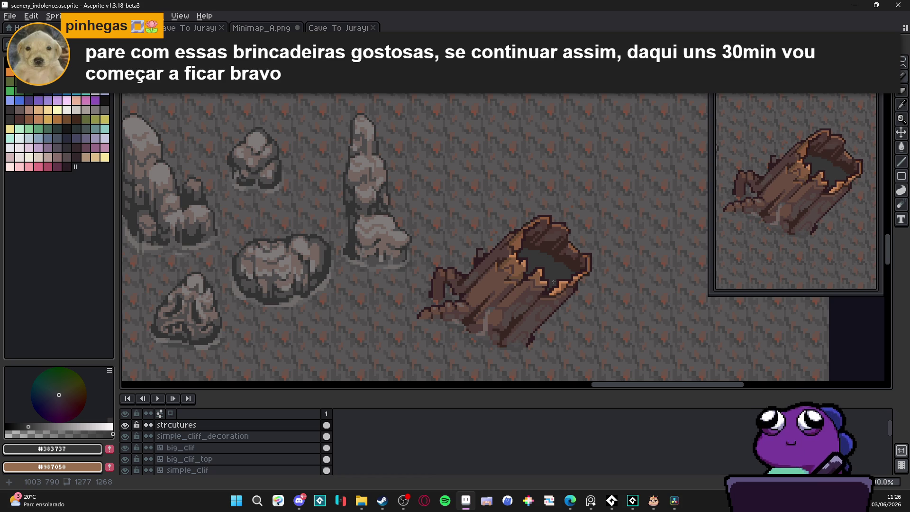
pyautogui.moveTo(451, 295); pyautogui.dragTo(526, 254)
pyautogui.scroll(-1, 451, 299)
pyautogui.scroll(1, 549, 256)
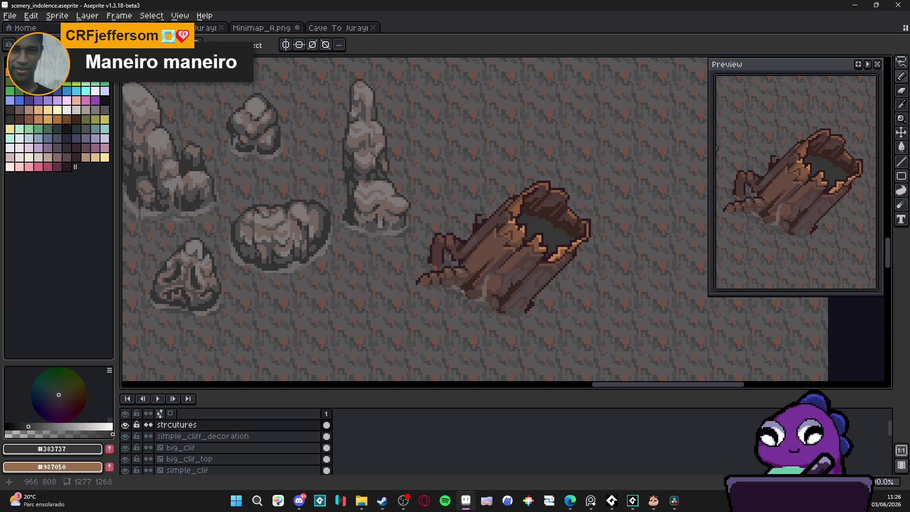
pyautogui.scroll(-1, 509, 264)
pyautogui.scroll(1, 509, 263)
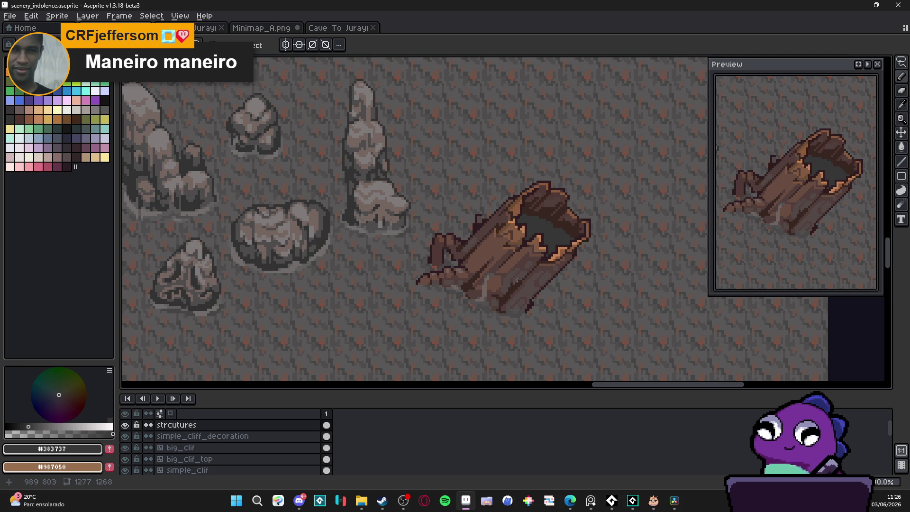
pyautogui.scroll(4, 513, 284)
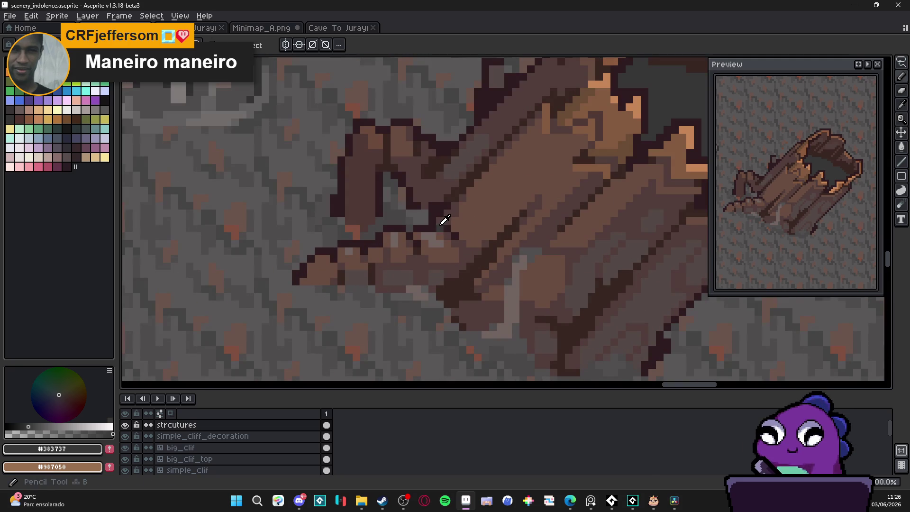
# Sample the outline brown #2d1b1c and add a dark outline pixel to the log
pyautogui.keyDown('alt'); pyautogui.click(442, 220); pyautogui.keyUp('alt')
pyautogui.keyDown('alt'); pyautogui.click(447, 223); pyautogui.keyUp('alt')
pyautogui.click(466, 279)
pyautogui.scroll(-3, 474, 274)
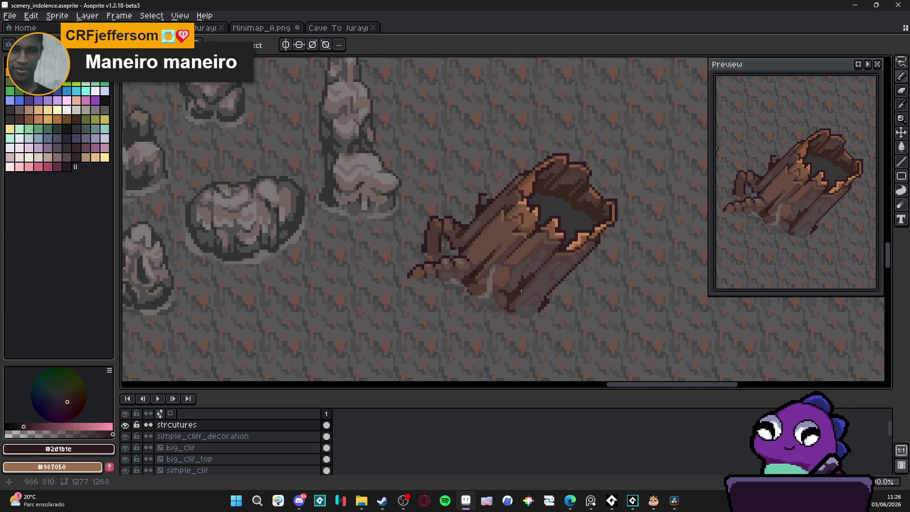
pyautogui.scroll(4, 487, 307)
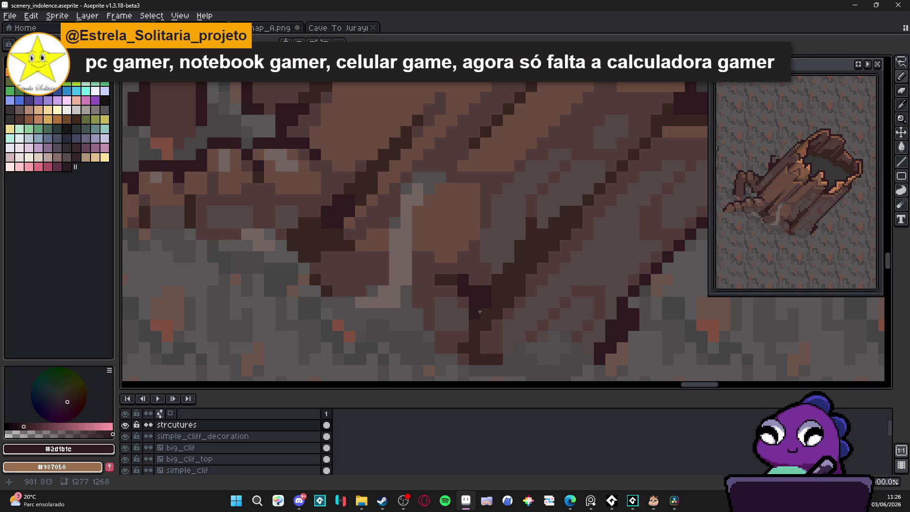
pyautogui.scroll(-3, 479, 311)
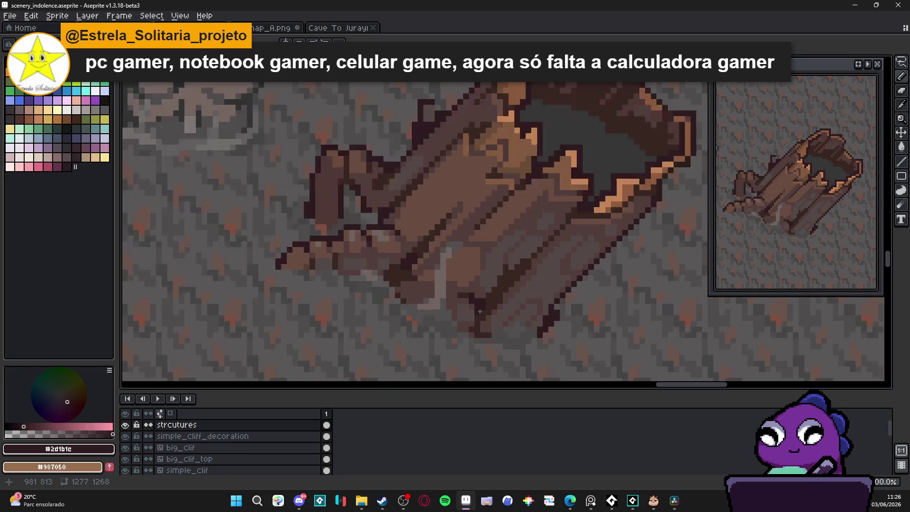
pyautogui.scroll(5, 527, 267)
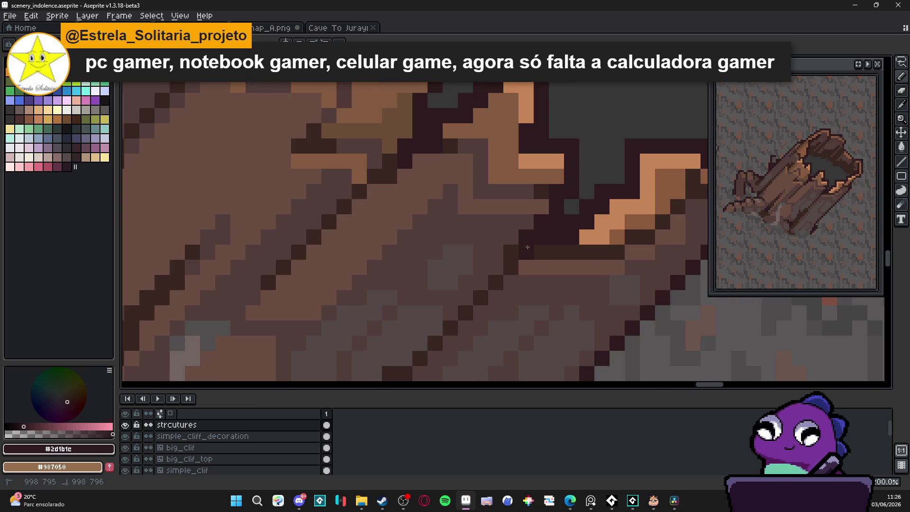
pyautogui.scroll(-4, 513, 275)
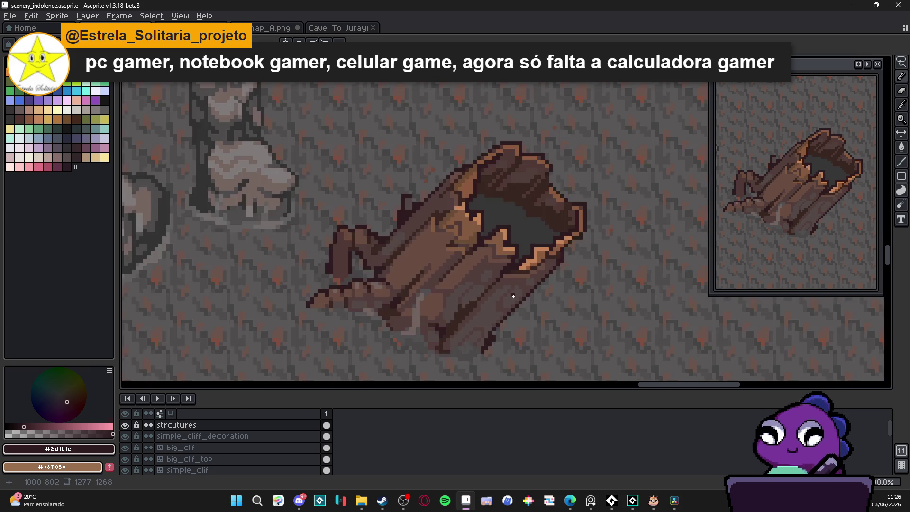
pyautogui.scroll(5, 518, 272)
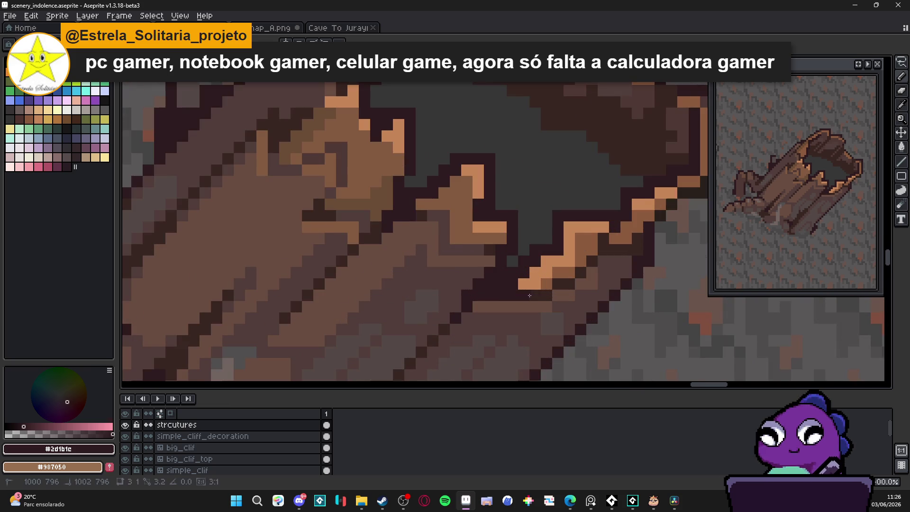
pyautogui.scroll(-4, 530, 295)
pyautogui.scroll(-2, 531, 295)
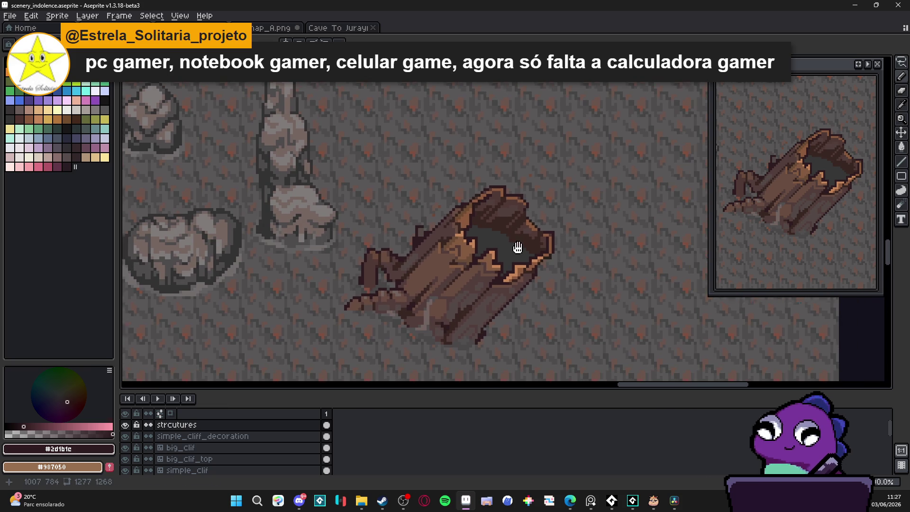
pyautogui.scroll(-1, 503, 237)
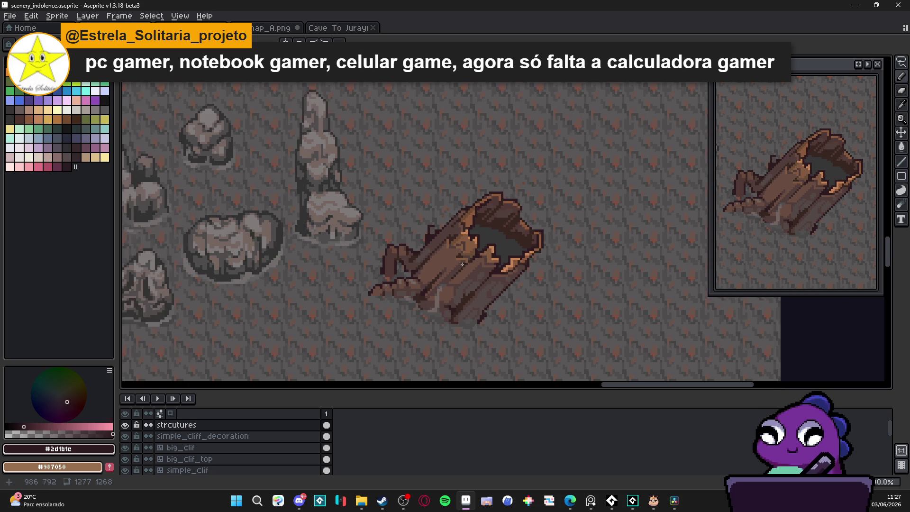
pyautogui.scroll(2, 428, 283)
# Re-pick the log's dark outline colour #2d1b1c after briefly sampling bark brown #513d3a
pyautogui.keyDown('alt'); pyautogui.click(421, 286); pyautogui.keyUp('alt')
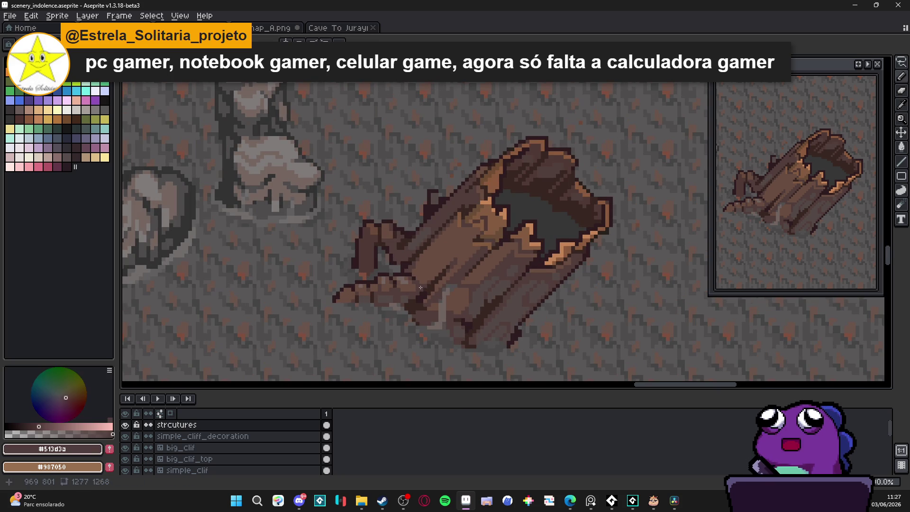
pyautogui.scroll(-1, 420, 287)
pyautogui.scroll(-1, 420, 287)
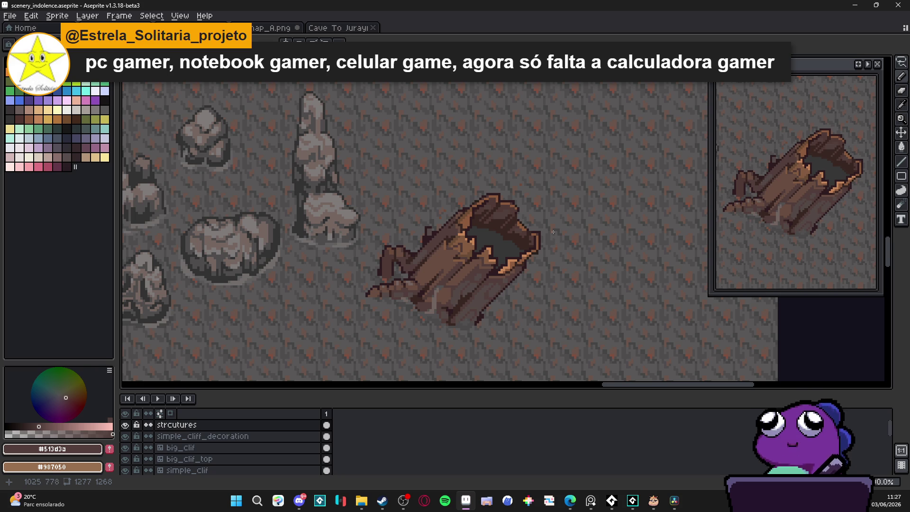
pyautogui.scroll(2, 554, 232)
pyautogui.keyDown('alt'); pyautogui.click(519, 228); pyautogui.keyUp('alt')
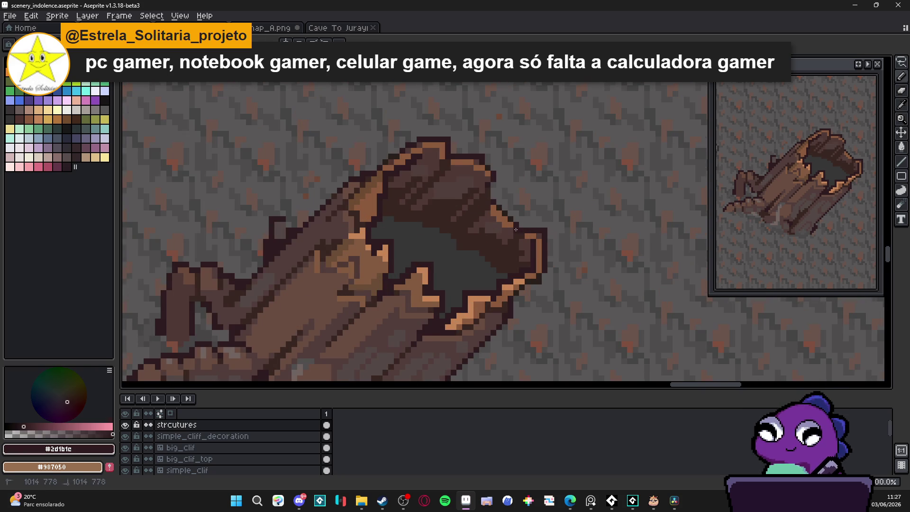
# Draw a dark #2d1b1c outline up along the hollow's rim to its corner
pyautogui.moveTo(511, 251); pyautogui.dragTo(503, 250)
pyautogui.scroll(-3, 504, 249)
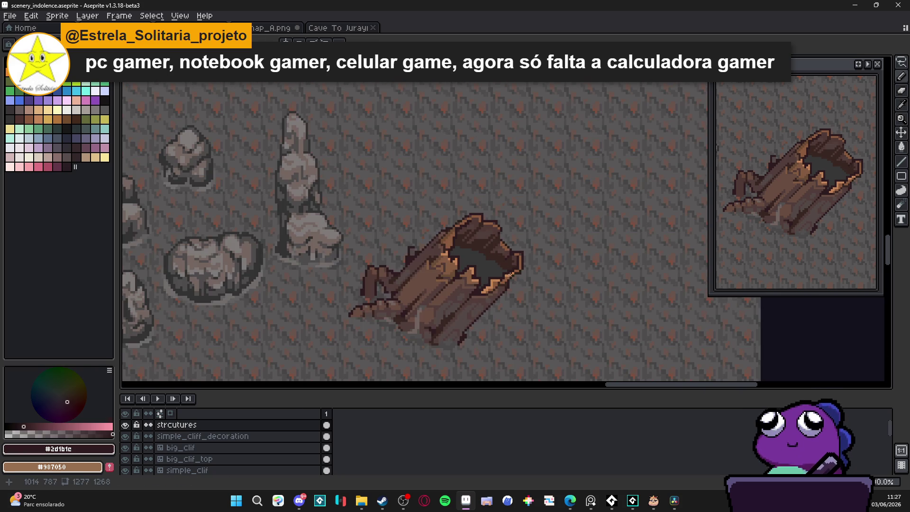
pyautogui.scroll(2, 505, 267)
pyautogui.scroll(2, 505, 260)
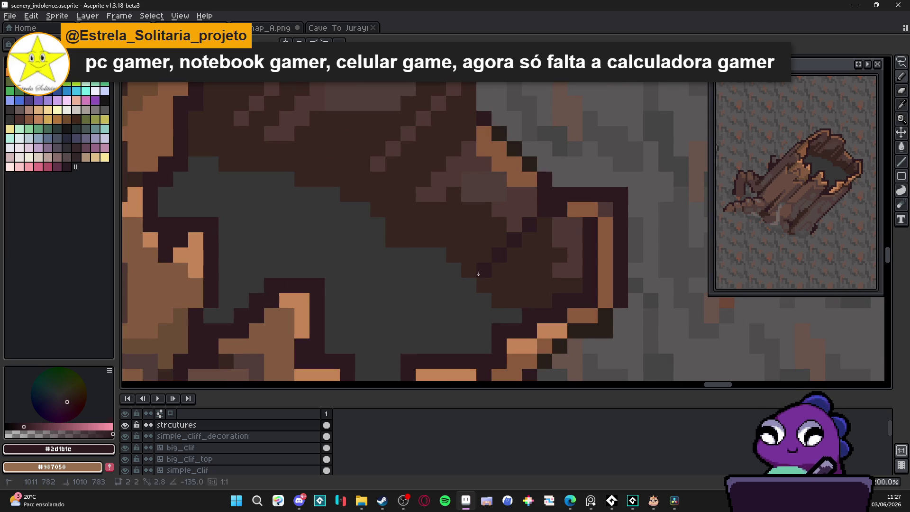
pyautogui.click(468, 284)
pyautogui.click(469, 270)
pyautogui.click(499, 270)
pyautogui.click(515, 256)
pyautogui.click(530, 240)
pyautogui.click(544, 225)
pyautogui.scroll(-5, 554, 276)
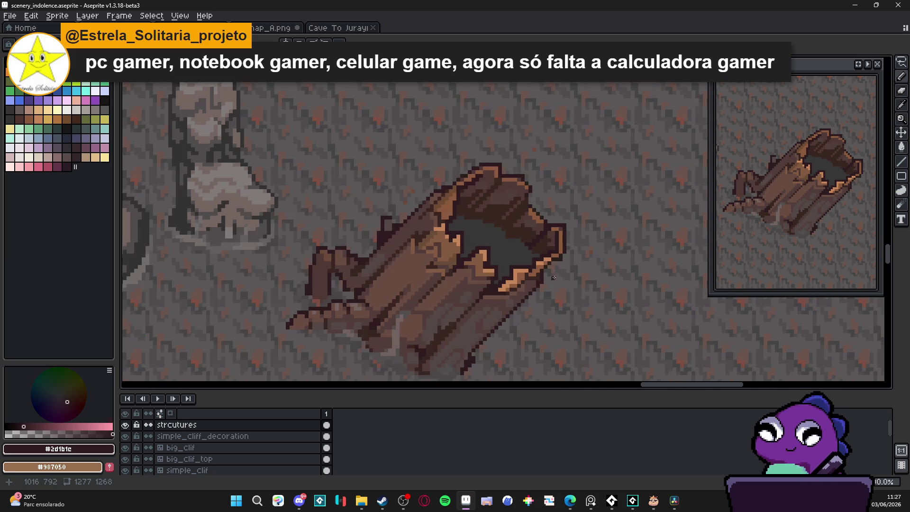
pyautogui.scroll(3, 525, 203)
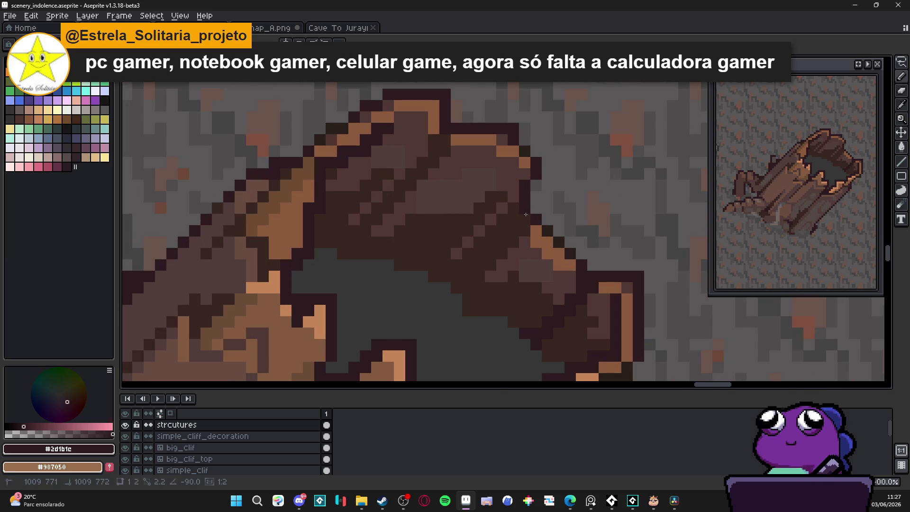
# Draw dark lines down the upper-right rim and along the bark's outline
pyautogui.moveTo(514, 230); pyautogui.dragTo(467, 275)
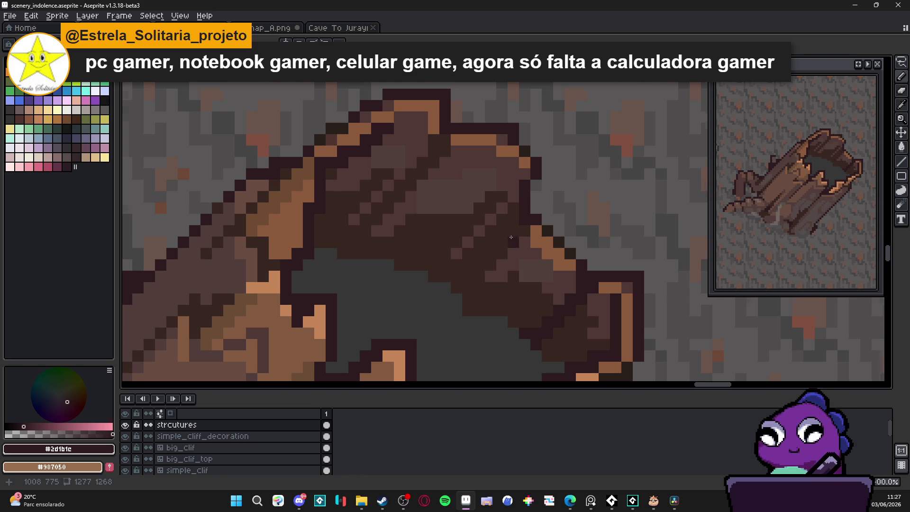
pyautogui.scroll(-2, 505, 242)
pyautogui.scroll(2, 505, 242)
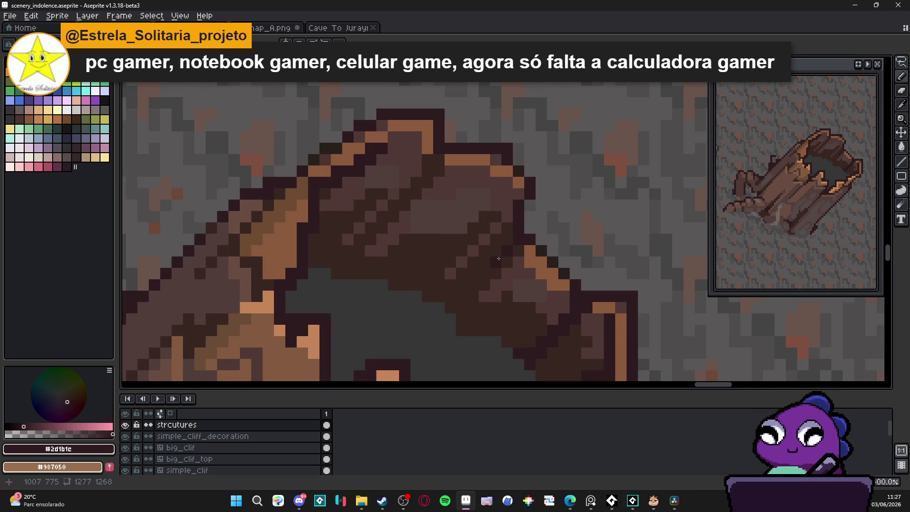
pyautogui.scroll(-5, 498, 258)
pyautogui.scroll(5, 485, 263)
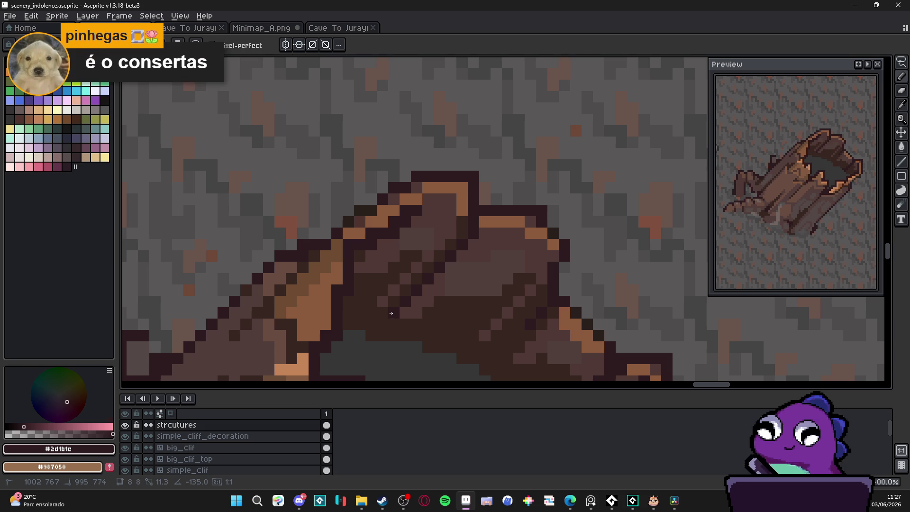
pyautogui.click(462, 233)
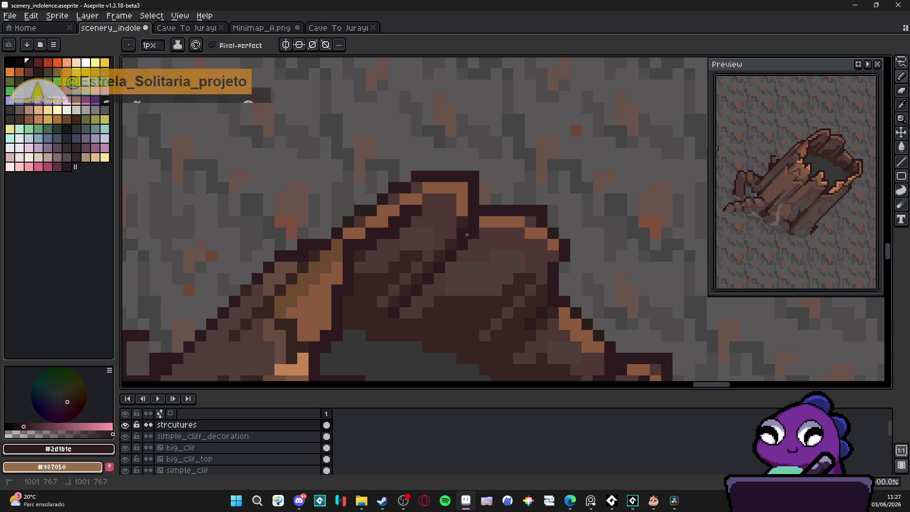
pyautogui.keyDown('shift'); pyautogui.click(394, 303); pyautogui.keyUp('shift')
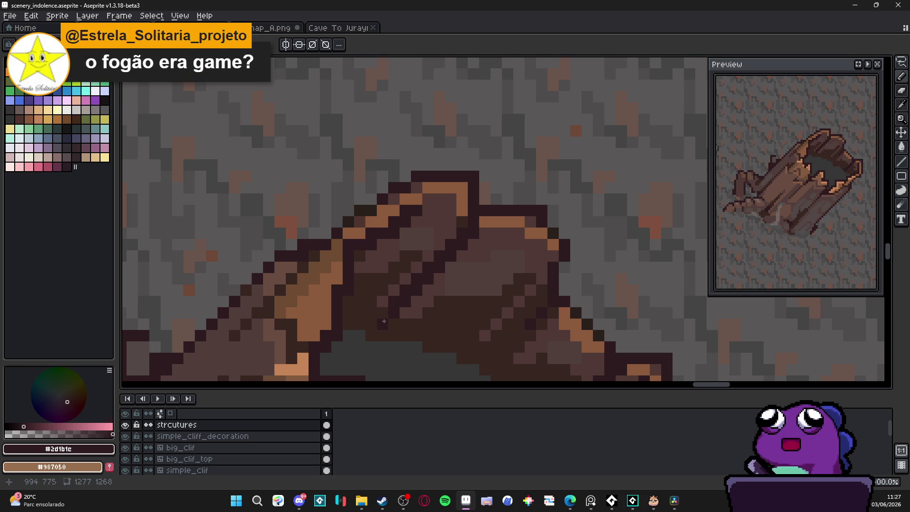
pyautogui.scroll(-3, 384, 321)
pyautogui.scroll(4, 392, 328)
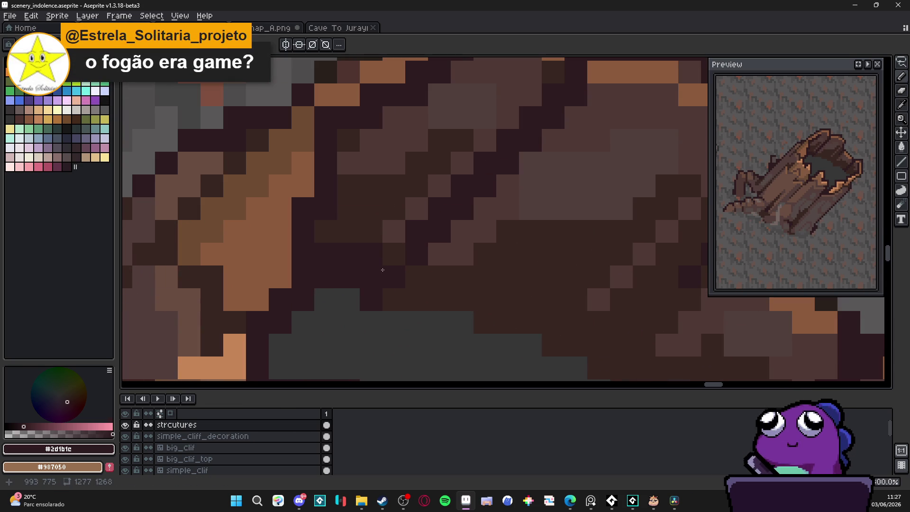
pyautogui.scroll(-2, 378, 243)
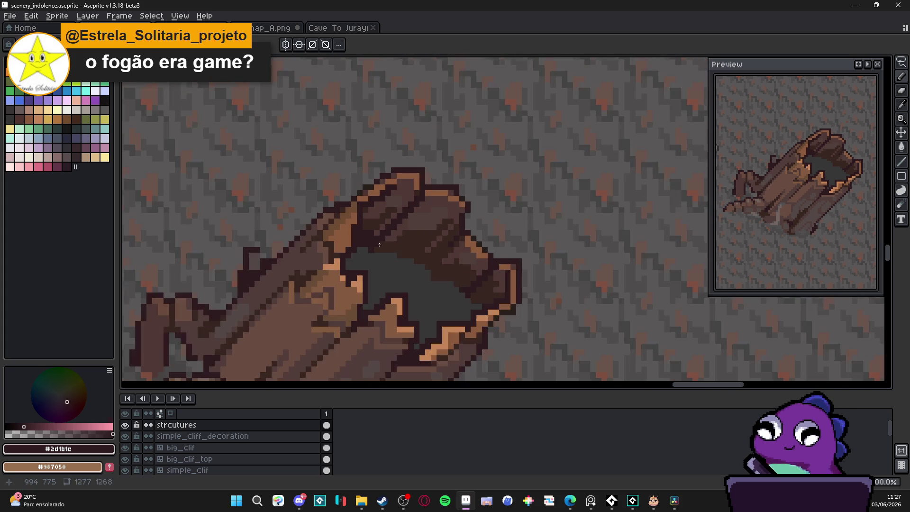
pyautogui.scroll(-2, 388, 249)
pyautogui.scroll(4, 402, 263)
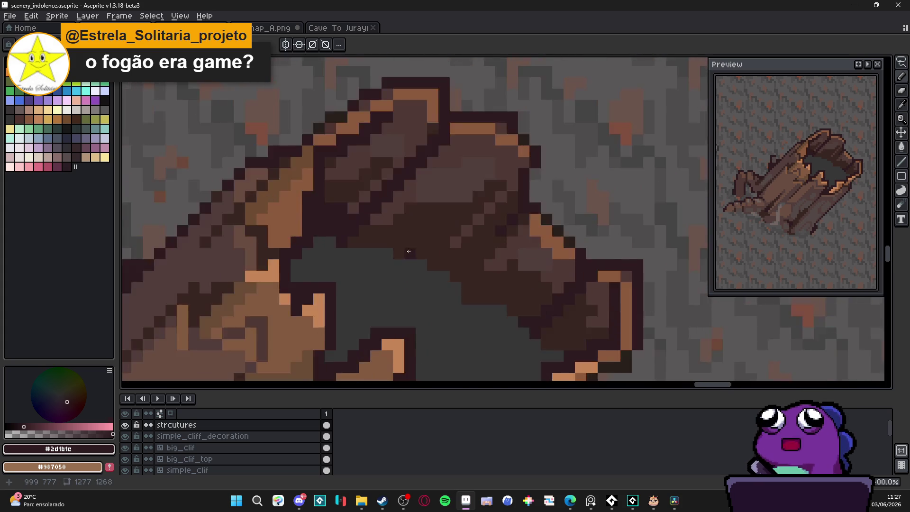
# Paint dark crack pixels and a dark row across the brown bark
pyautogui.moveTo(412, 258)
pyautogui.mouseDown()
pyautogui.moveTo(465, 257)
pyautogui.moveTo(473, 239)
pyautogui.moveTo(457, 240)
pyautogui.moveTo(501, 214)
pyautogui.mouseUp()
pyautogui.scroll(-3, 474, 237)
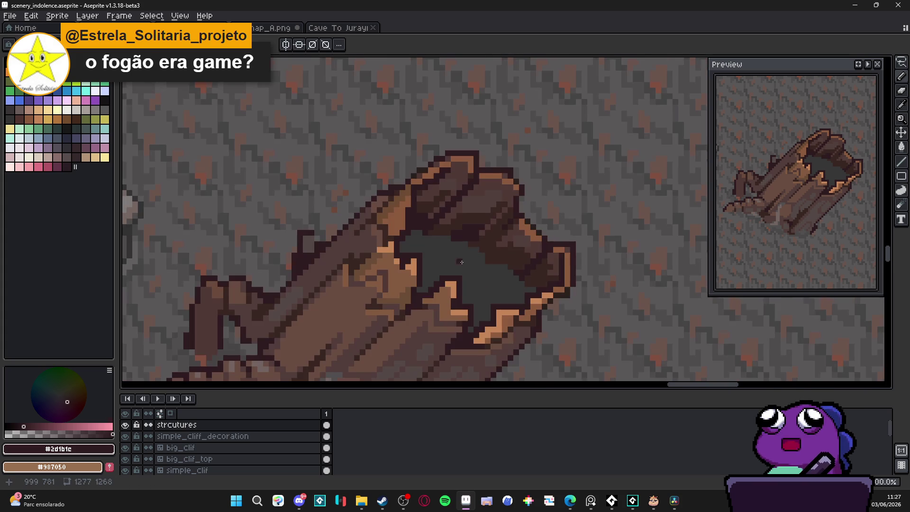
pyautogui.scroll(-3, 465, 267)
pyautogui.scroll(5, 437, 256)
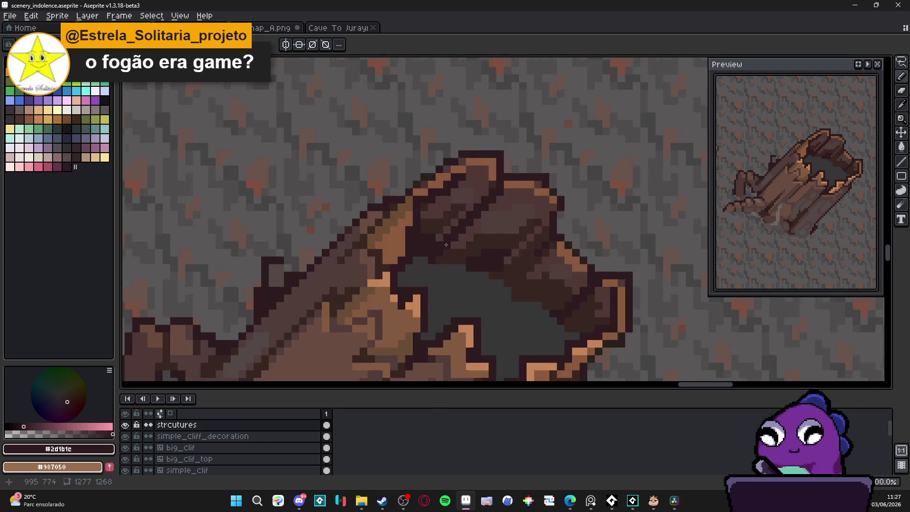
pyautogui.moveTo(436, 256)
pyautogui.mouseDown()
pyautogui.moveTo(564, 284)
pyautogui.moveTo(581, 301)
pyautogui.moveTo(579, 326)
pyautogui.moveTo(616, 340)
pyautogui.moveTo(643, 337)
pyautogui.moveTo(640, 327)
pyautogui.mouseUp()
pyautogui.scroll(-2, 502, 267)
pyautogui.scroll(2, 511, 268)
pyautogui.scroll(-3, 619, 319)
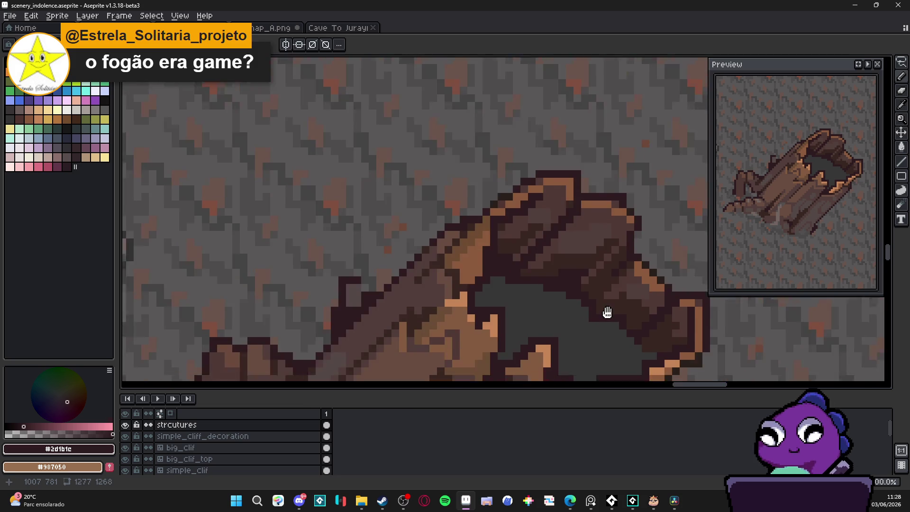
pyautogui.scroll(2, 608, 305)
pyautogui.click(614, 316)
pyautogui.click(598, 316)
pyautogui.click(614, 301)
pyautogui.scroll(-4, 617, 301)
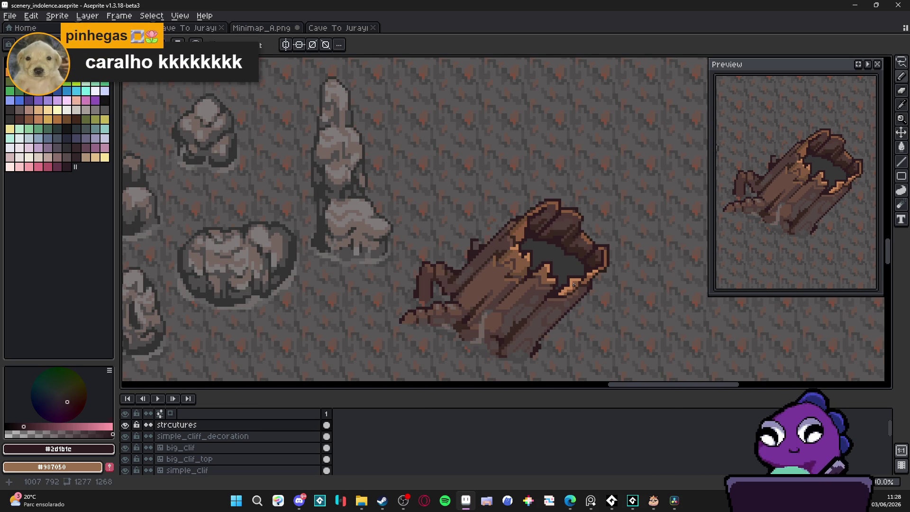
pyautogui.scroll(3, 554, 270)
# Sample the hollow's grey, then the lighter grey #4f4d4d from the hole
pyautogui.keyDown('alt'); pyautogui.click(552, 268); pyautogui.keyUp('alt')
pyautogui.scroll(-4, 540, 258)
pyautogui.scroll(1, 524, 245)
pyautogui.scroll(-2, 525, 244)
pyautogui.scroll(3, 526, 243)
pyautogui.scroll(1, 526, 242)
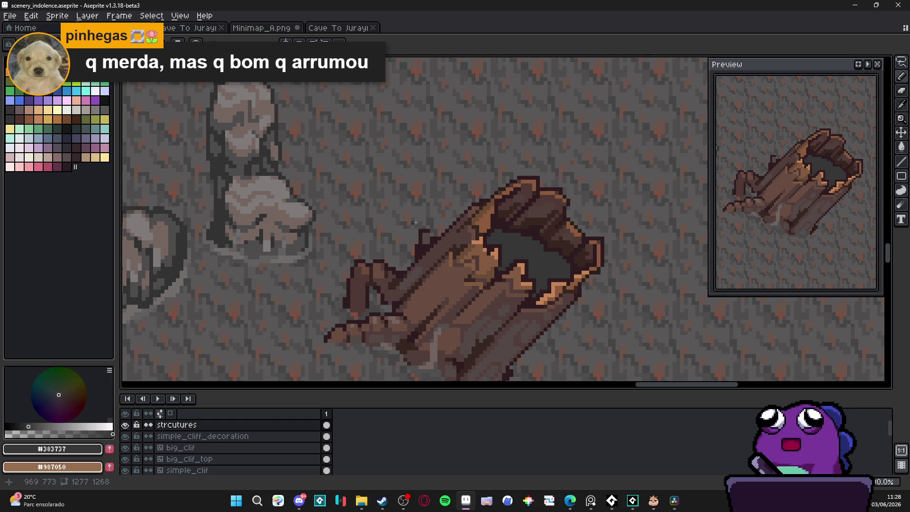
pyautogui.scroll(-2, 505, 245)
pyautogui.scroll(1, 500, 253)
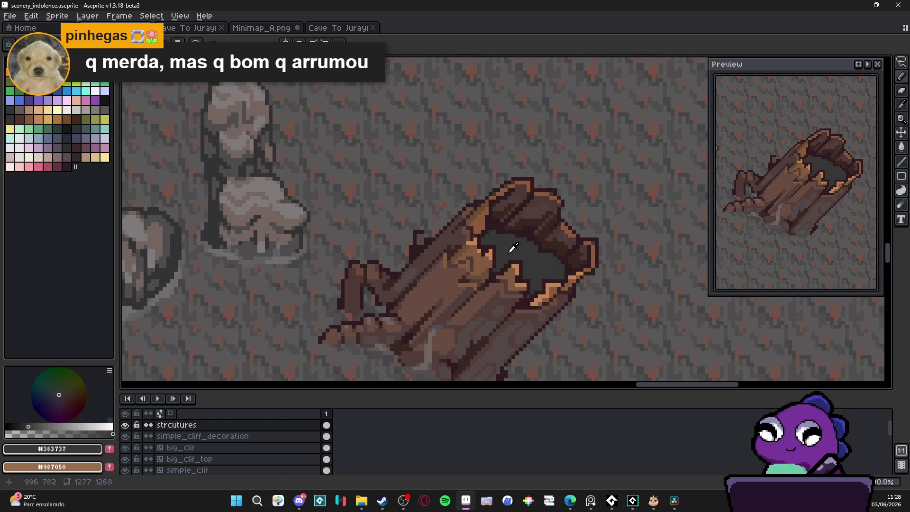
pyautogui.keyDown('alt'); pyautogui.click(295, 240); pyautogui.keyUp('alt')
pyautogui.scroll(1, 531, 238)
pyautogui.scroll(1, 528, 255)
pyautogui.scroll(-4, 526, 259)
pyautogui.scroll(4, 525, 260)
# Select the dark hole with the Magic Wand, save scenery_indolence.aseprite, and reselect it
pyautogui.hotkey('ctrl', 'd')
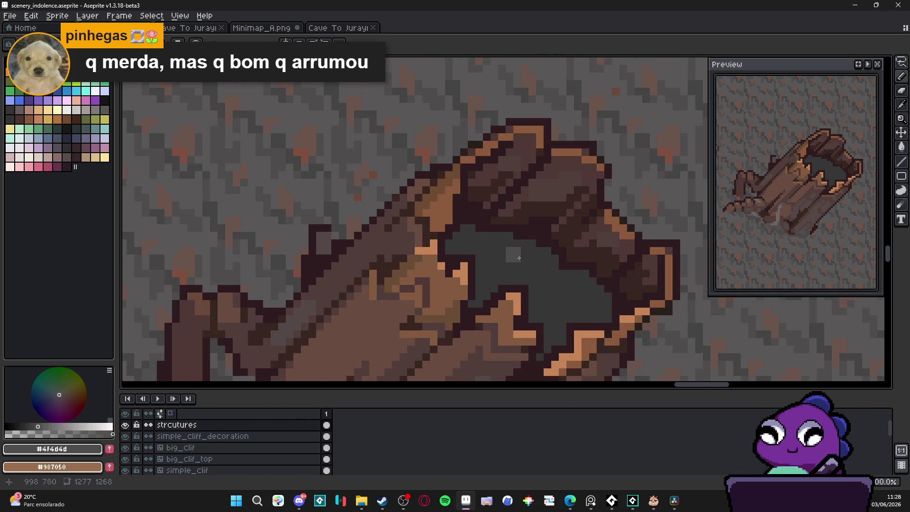
pyautogui.scroll(-2, 518, 261)
pyautogui.scroll(1, 523, 263)
pyautogui.scroll(-1, 530, 267)
pyautogui.scroll(-1, 531, 266)
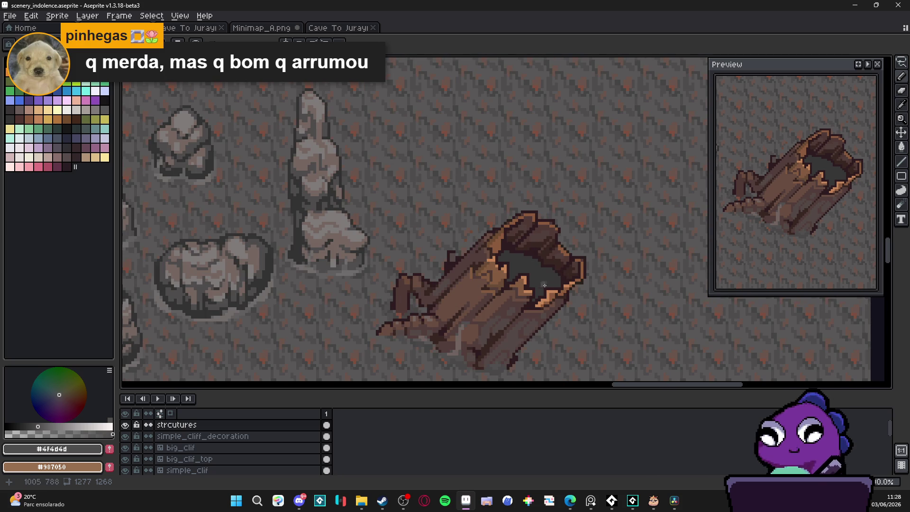
pyautogui.scroll(2, 558, 275)
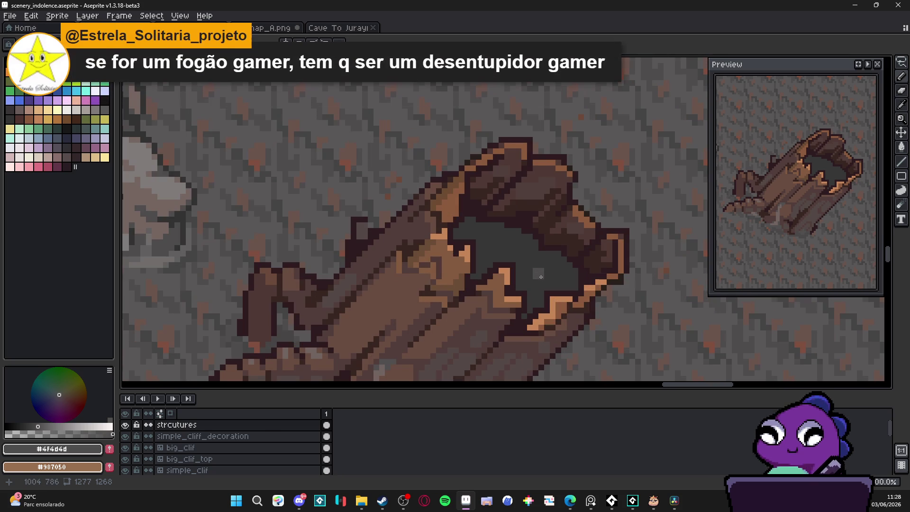
pyautogui.press('w')
pyautogui.click(540, 283)
pyautogui.hotkey('ctrl', 'd')
pyautogui.hotkey('ctrl', 's')
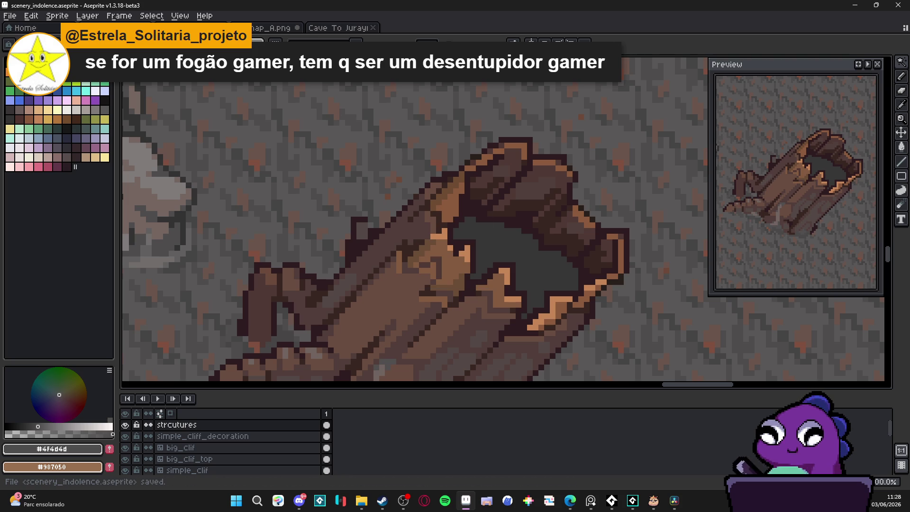
pyautogui.click(537, 268)
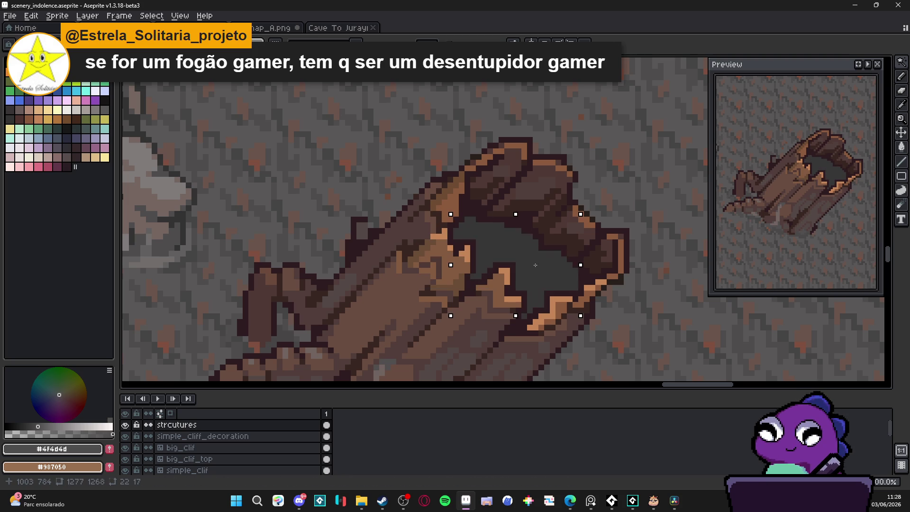
# Pick the dark navy palette swatch (index 94) for shading the hollow
pyautogui.scroll(-3, 535, 264)
pyautogui.scroll(-1, 523, 294)
pyautogui.moveTo(523, 294); pyautogui.dragTo(521, 266)
pyautogui.scroll(5, 535, 281)
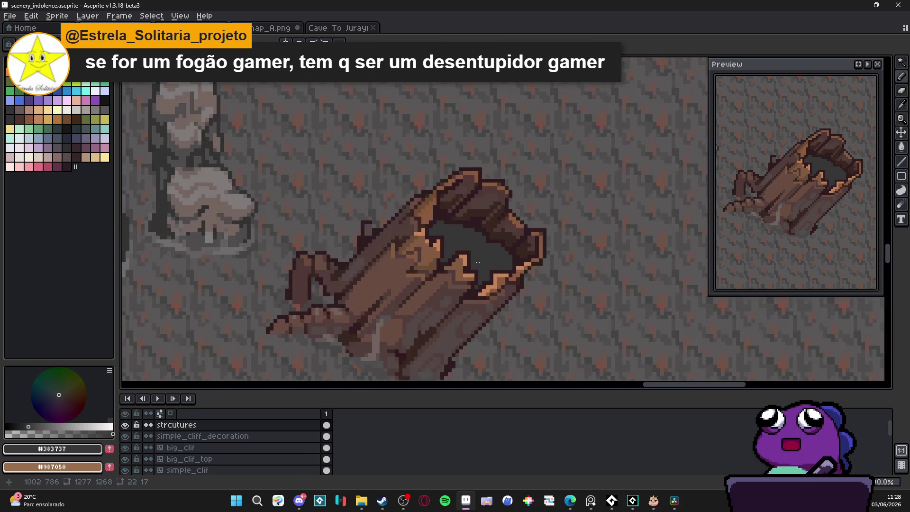
pyautogui.click(104, 109)
pyautogui.click(10, 119)
pyautogui.scroll(1, 491, 293)
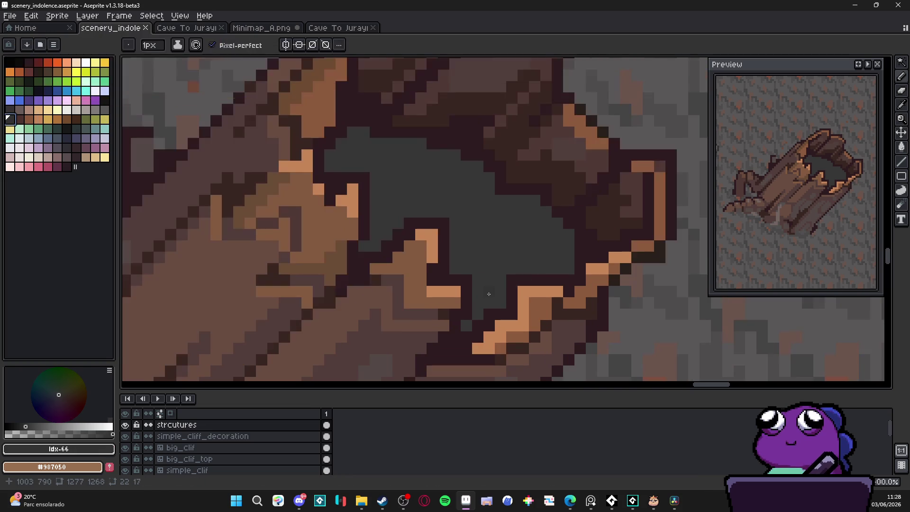
pyautogui.press('Up')
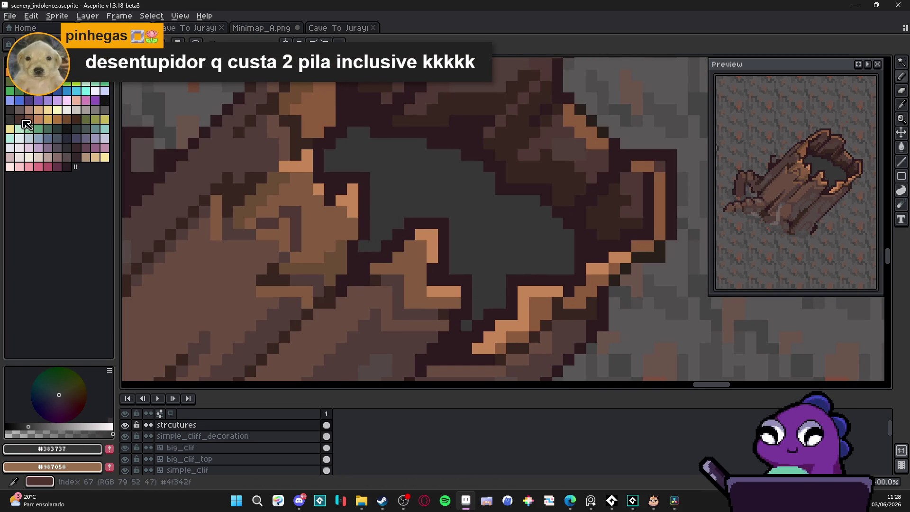
pyautogui.keyDown('alt'); pyautogui.click(448, 277); pyautogui.keyUp('alt')
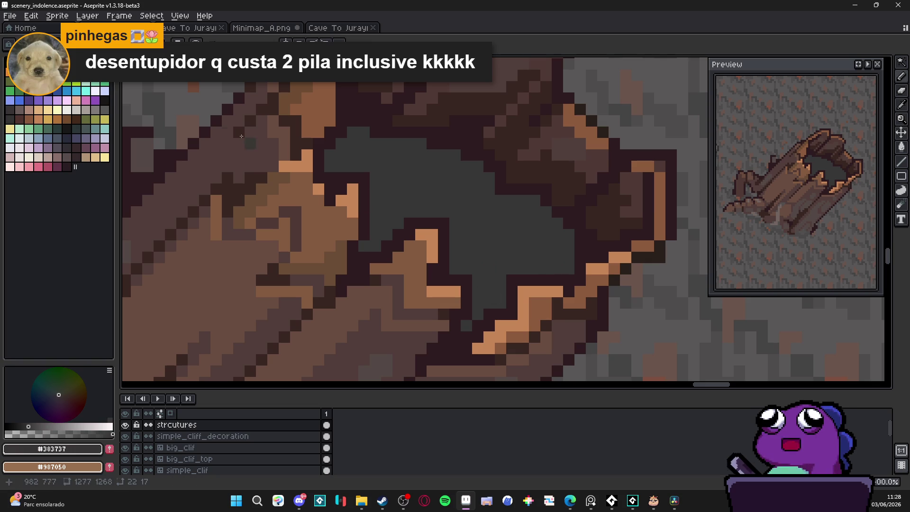
pyautogui.click(67, 138)
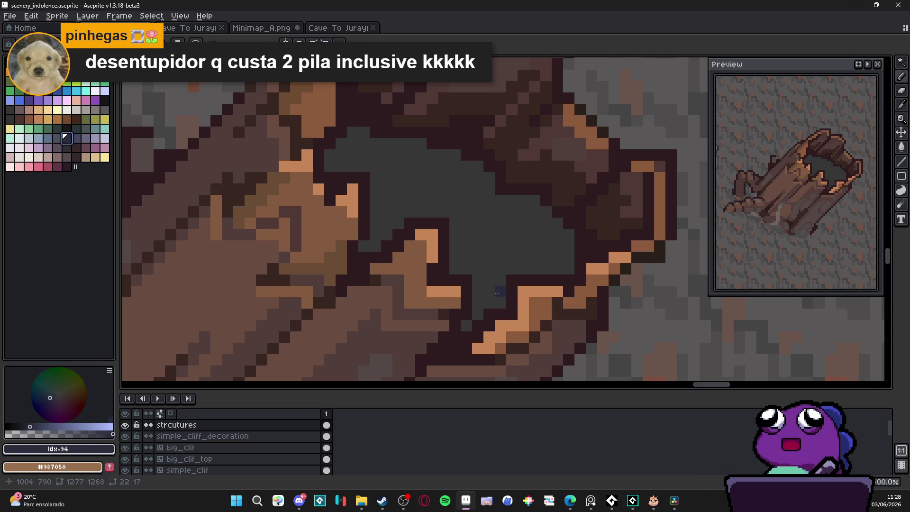
# Pencil navy #282c3c blocks and pixels into the hollow's floor and left side
pyautogui.moveTo(496, 293)
pyautogui.mouseDown()
pyautogui.moveTo(489, 298)
pyautogui.moveTo(496, 292)
pyautogui.moveTo(455, 268)
pyautogui.moveTo(478, 269)
pyautogui.moveTo(461, 257)
pyautogui.moveTo(569, 268)
pyautogui.moveTo(493, 269)
pyautogui.moveTo(569, 257)
pyautogui.moveTo(567, 222)
pyautogui.moveTo(546, 244)
pyautogui.mouseUp()
pyautogui.click(478, 315)
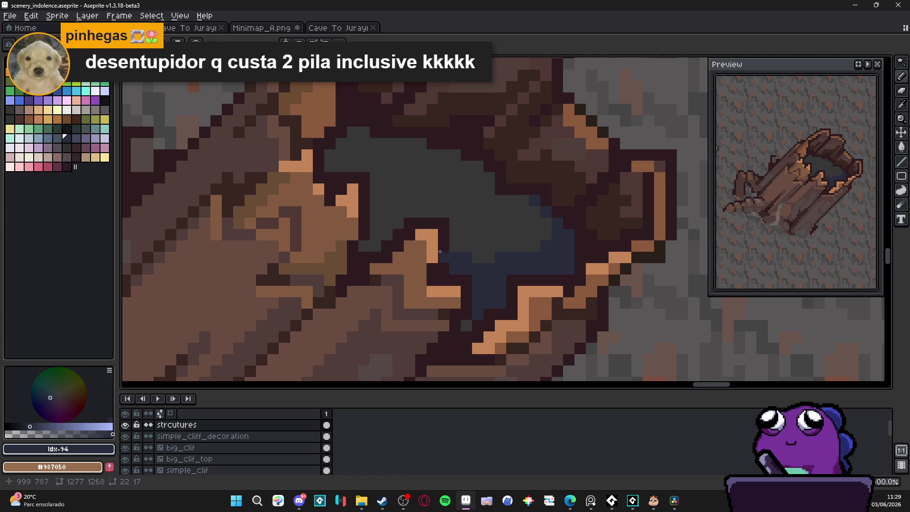
pyautogui.click(384, 231)
pyautogui.click(395, 222)
pyautogui.click(398, 212)
pyautogui.click(386, 200)
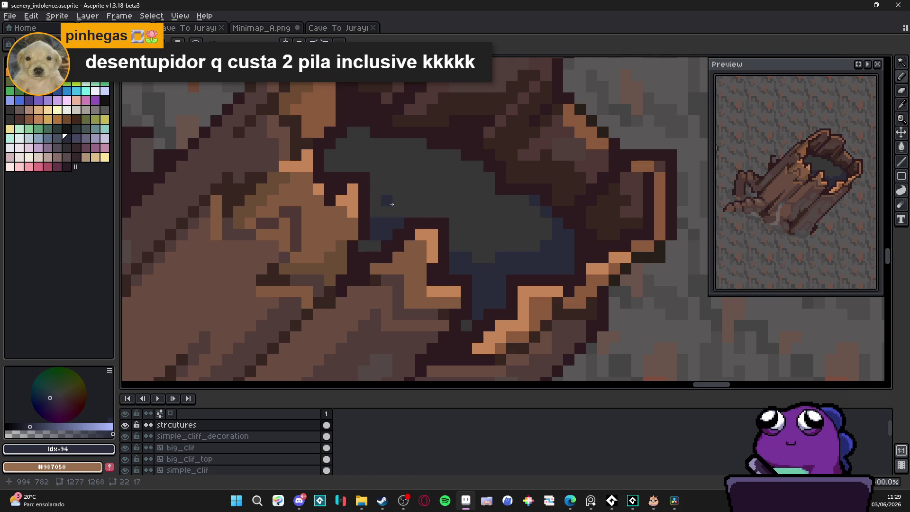
pyautogui.scroll(-3, 456, 284)
pyautogui.scroll(3, 456, 284)
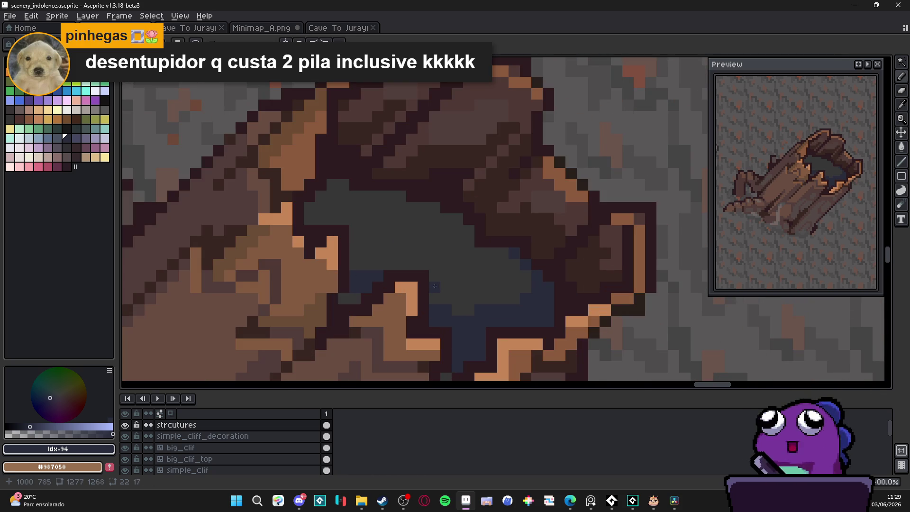
pyautogui.moveTo(435, 276); pyautogui.dragTo(473, 276)
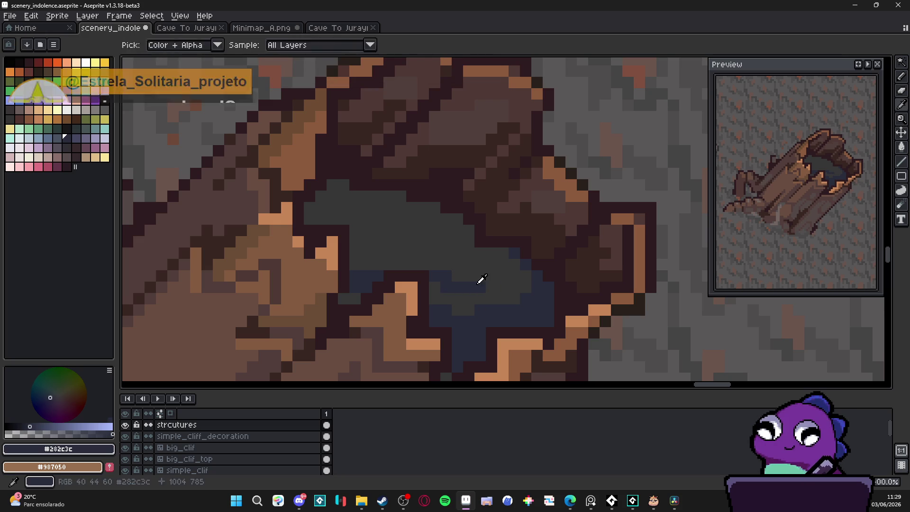
pyautogui.click(492, 266)
# Add more navy #282c3c pixels through the middle of the hollow interior
pyautogui.click(492, 265)
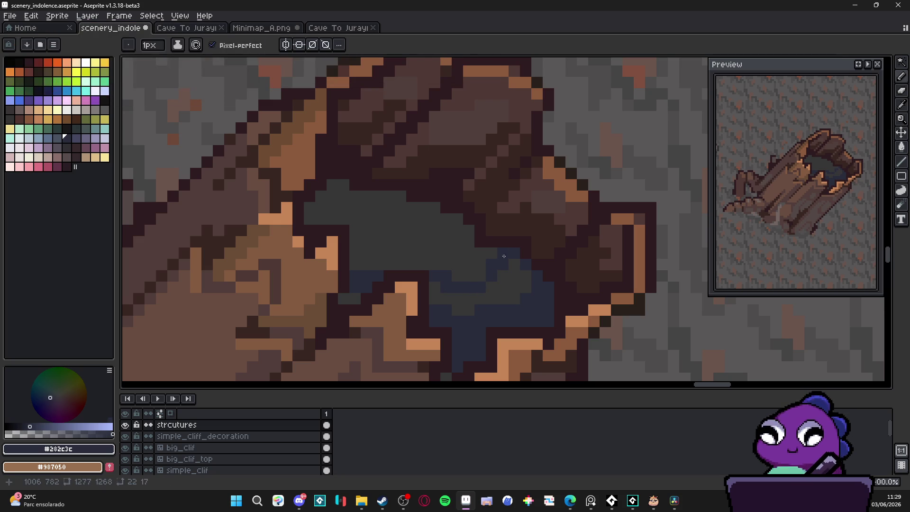
pyautogui.click(502, 253)
pyautogui.moveTo(480, 277); pyautogui.dragTo(517, 295)
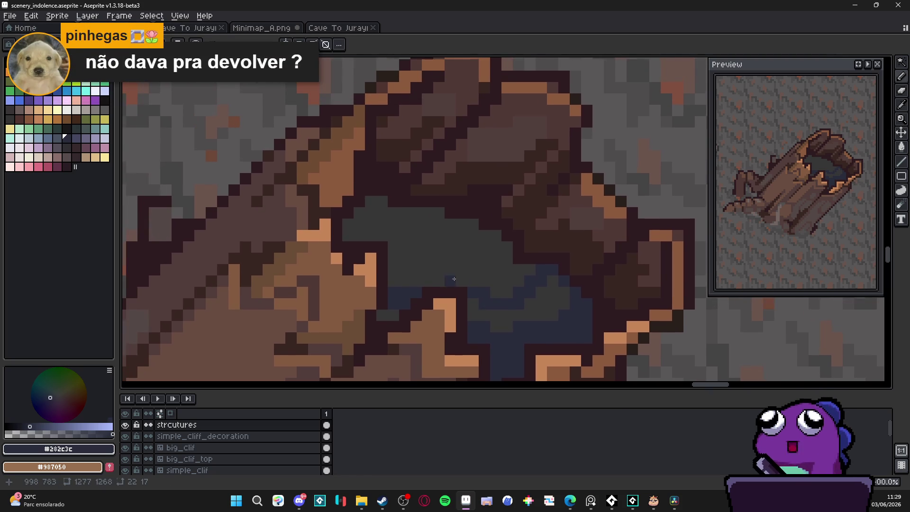
pyautogui.click(393, 292)
pyautogui.click(404, 293)
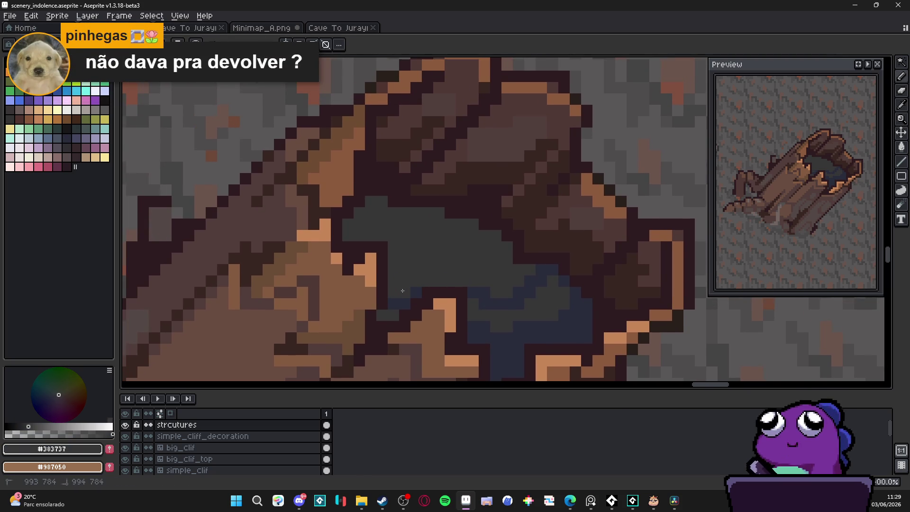
pyautogui.click(427, 281)
pyautogui.click(428, 270)
pyautogui.click(417, 282)
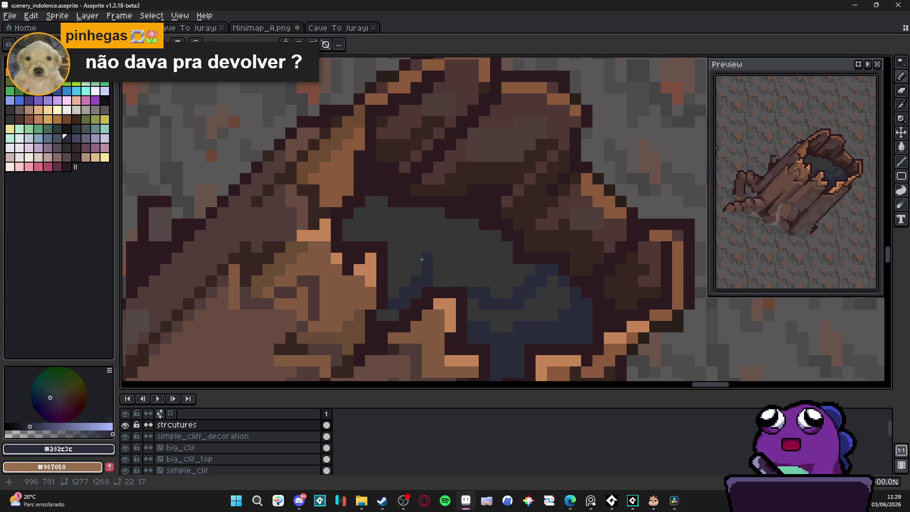
# Paint a diagonal run of dark-blue pixels along the hollow's edge
pyautogui.moveTo(342, 232); pyautogui.dragTo(364, 267)
pyautogui.click(370, 258)
pyautogui.click(381, 248)
pyautogui.click(393, 236)
pyautogui.click(403, 236)
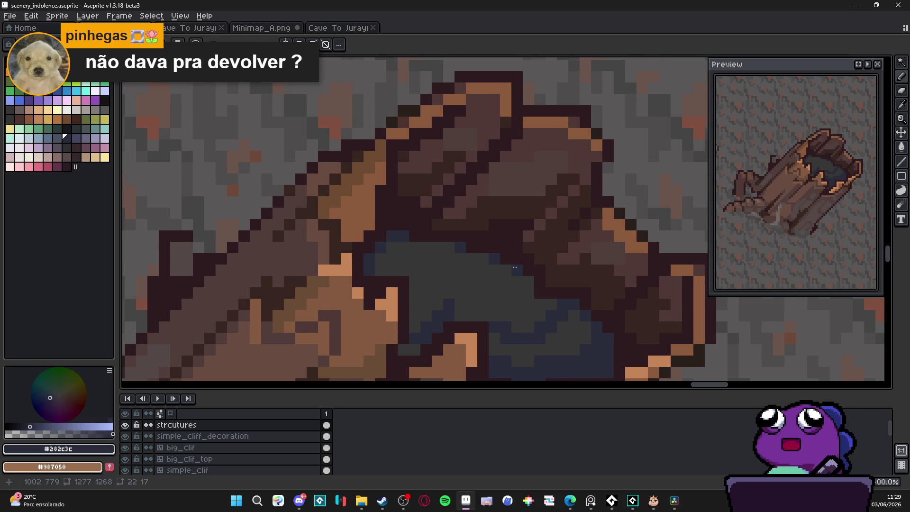
pyautogui.scroll(-3, 536, 300)
pyautogui.scroll(-1, 536, 300)
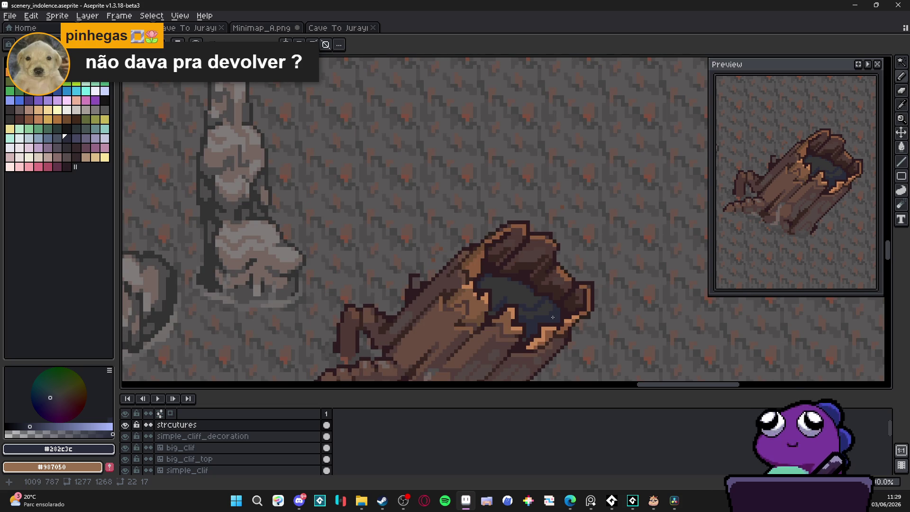
pyautogui.scroll(5, 553, 317)
# Cover stray blue pixels with grey #383737, then repaint a #282c3c band at the bottom
pyautogui.keyDown('alt'); pyautogui.click(521, 315); pyautogui.keyUp('alt')
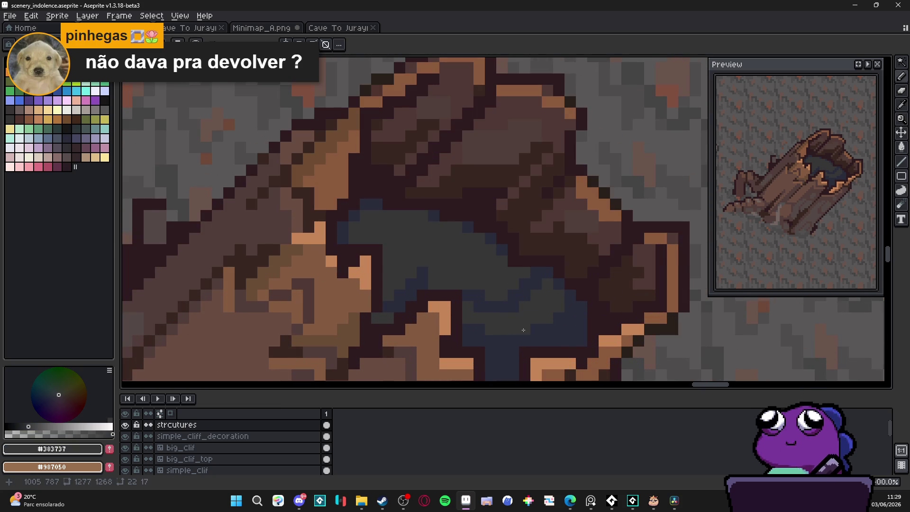
pyautogui.keyDown('alt'); pyautogui.click(426, 270); pyautogui.keyUp('alt')
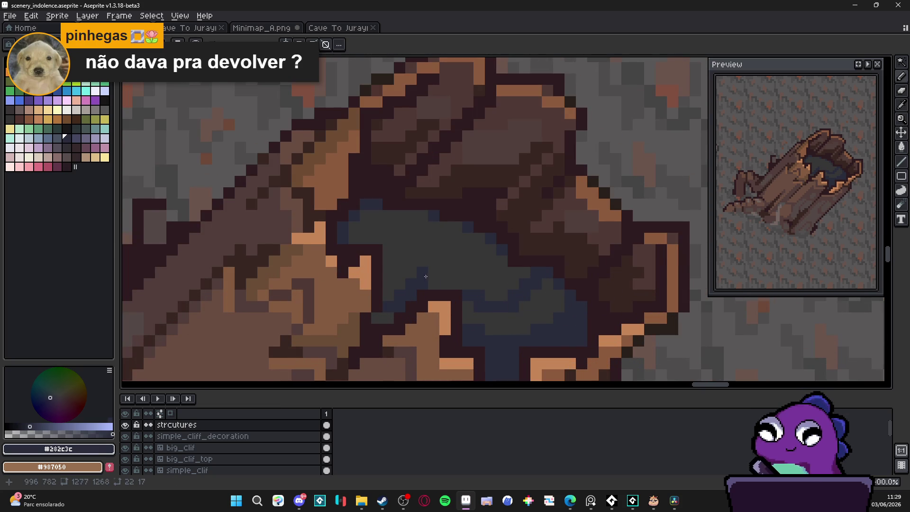
pyautogui.keyDown('alt'); pyautogui.click(508, 324); pyautogui.keyUp('alt')
pyautogui.moveTo(500, 343); pyautogui.dragTo(557, 320)
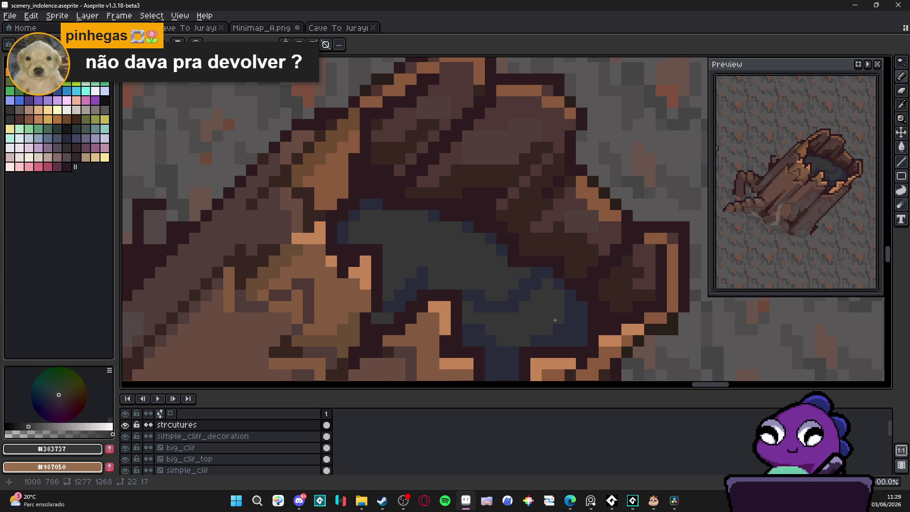
pyautogui.keyDown('alt'); pyautogui.click(501, 310); pyautogui.keyUp('alt')
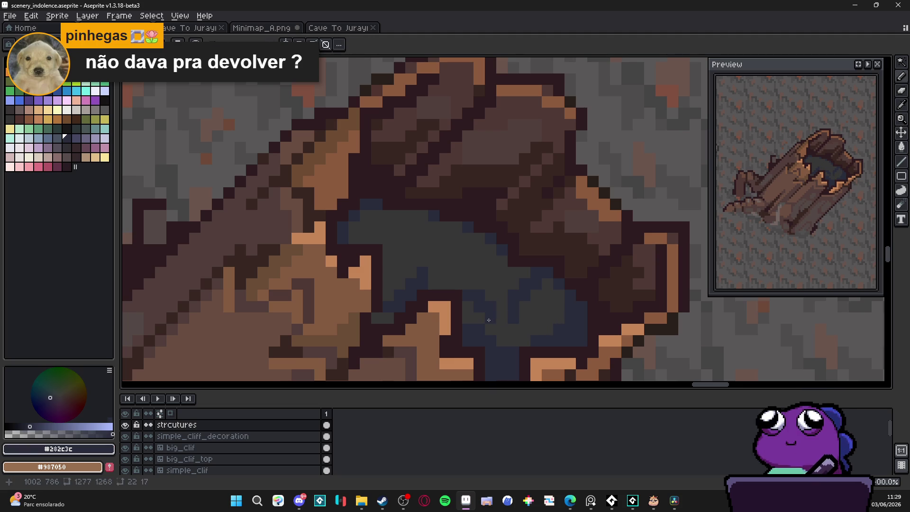
pyautogui.moveTo(490, 341)
pyautogui.mouseDown()
pyautogui.moveTo(514, 341)
pyautogui.moveTo(525, 318)
pyautogui.moveTo(535, 327)
pyautogui.mouseUp()
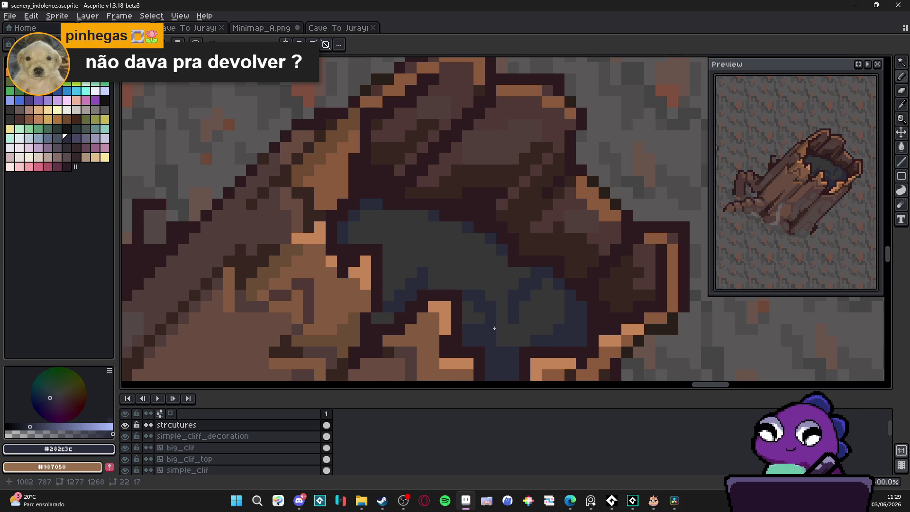
pyautogui.keyDown('alt'); pyautogui.click(490, 321); pyautogui.keyUp('alt')
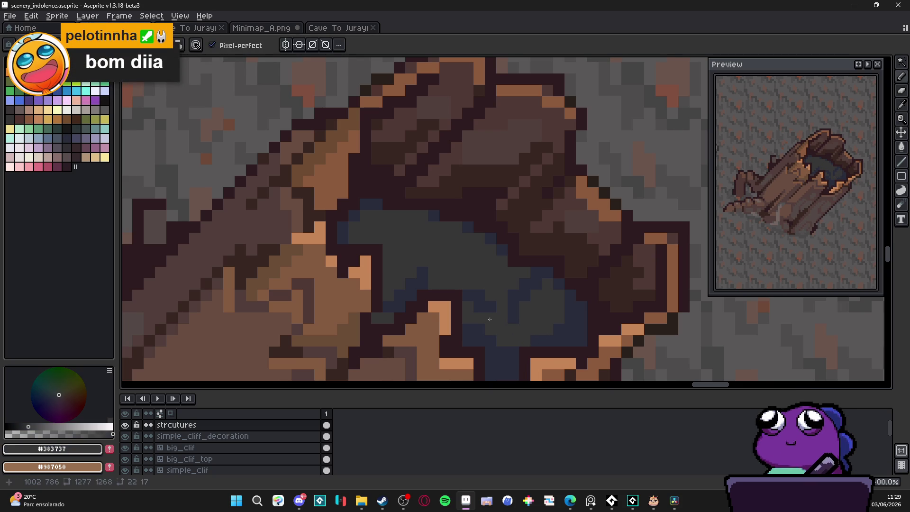
pyautogui.keyDown('alt'); pyautogui.click(506, 307); pyautogui.keyUp('alt')
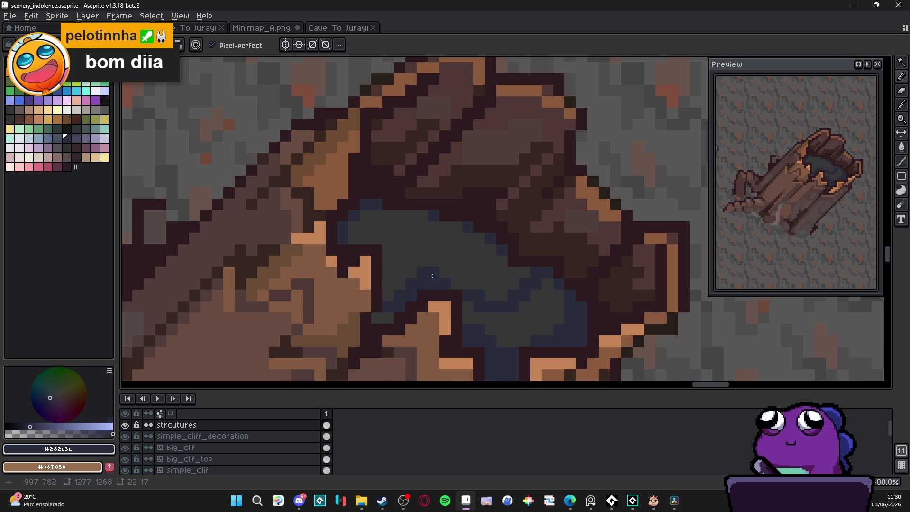
# Zoom out to check the log in the scene and save scenery_indolence.aseprite
pyautogui.scroll(-1, 435, 286)
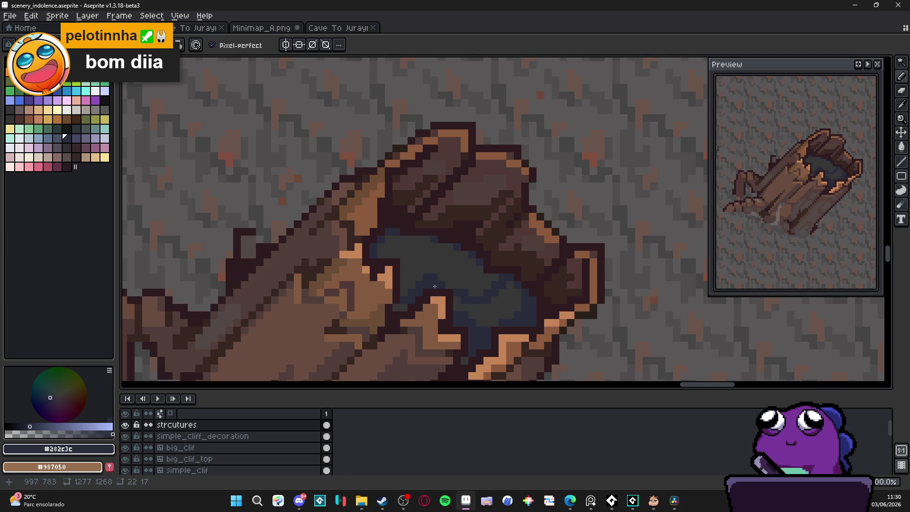
pyautogui.scroll(-3, 471, 278)
pyautogui.scroll(-1, 472, 278)
pyautogui.scroll(-1, 477, 280)
pyautogui.scroll(-1, 484, 287)
pyautogui.scroll(-1, 492, 297)
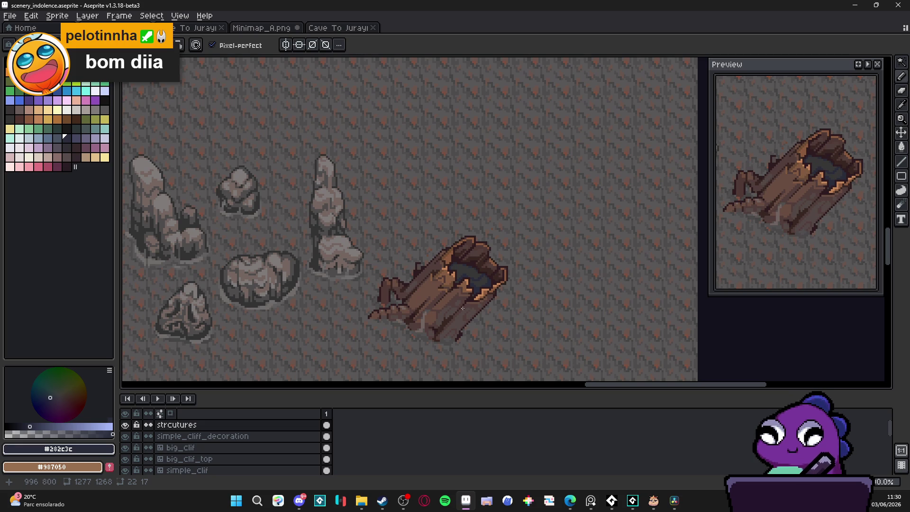
pyautogui.moveTo(450, 315); pyautogui.dragTo(460, 312)
pyautogui.hotkey('ctrl', 's')
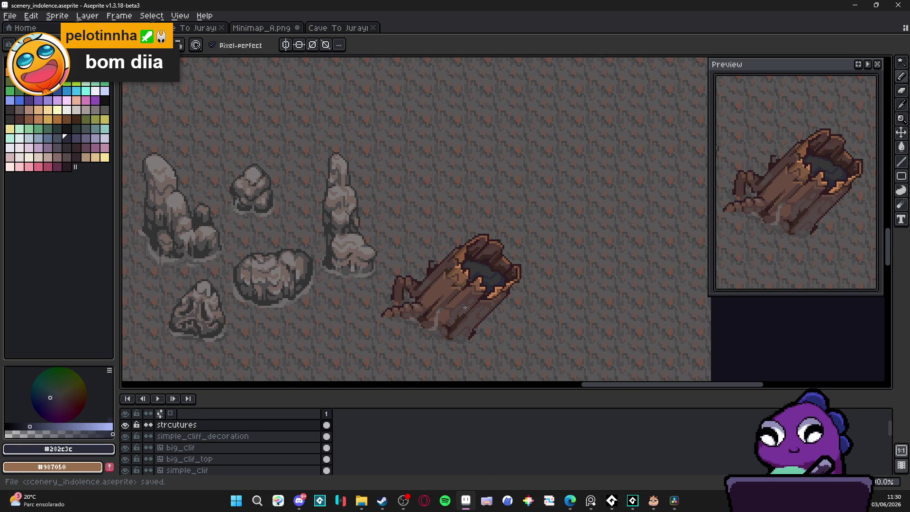
# Zoom back in and sample the log's dark outline brown #2d1b1c
pyautogui.scroll(-1, 465, 307)
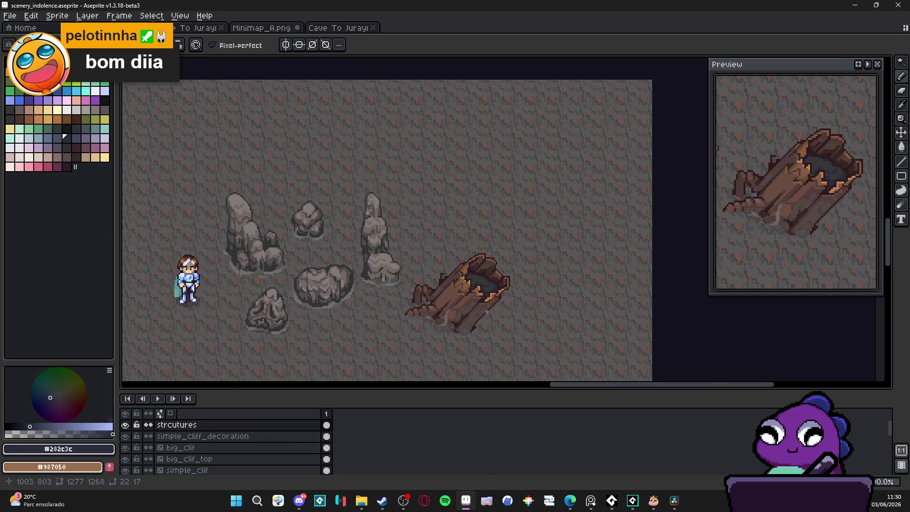
pyautogui.scroll(1, 479, 313)
pyautogui.scroll(2, 426, 332)
pyautogui.scroll(1, 410, 338)
pyautogui.keyDown('alt'); pyautogui.click(406, 343); pyautogui.keyUp('alt')
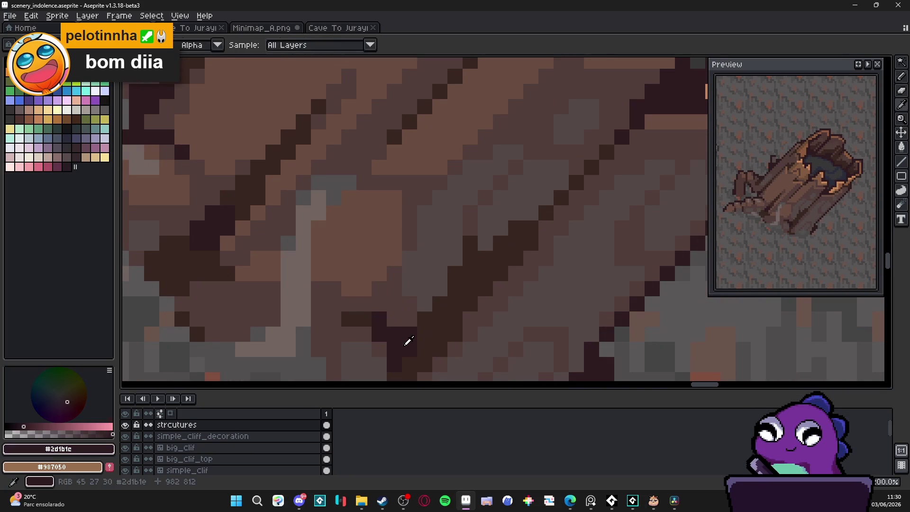
# Darken two single pixels on the log's bark and save the file
pyautogui.click(432, 318)
pyautogui.click(429, 359)
pyautogui.moveTo(416, 368)
pyautogui.mouseDown()
pyautogui.moveTo(422, 309)
pyautogui.moveTo(438, 294)
pyautogui.mouseUp()
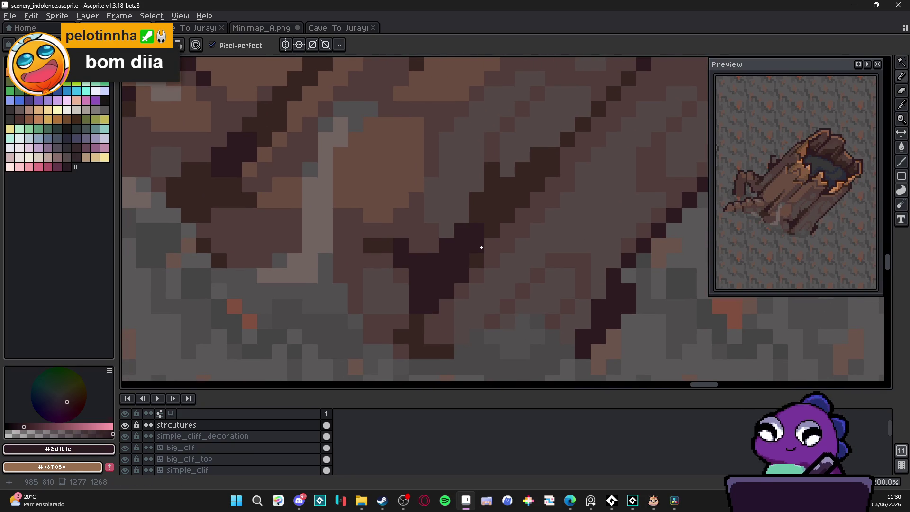
pyautogui.scroll(-2, 481, 247)
pyautogui.scroll(1, 442, 299)
pyautogui.scroll(-1, 442, 298)
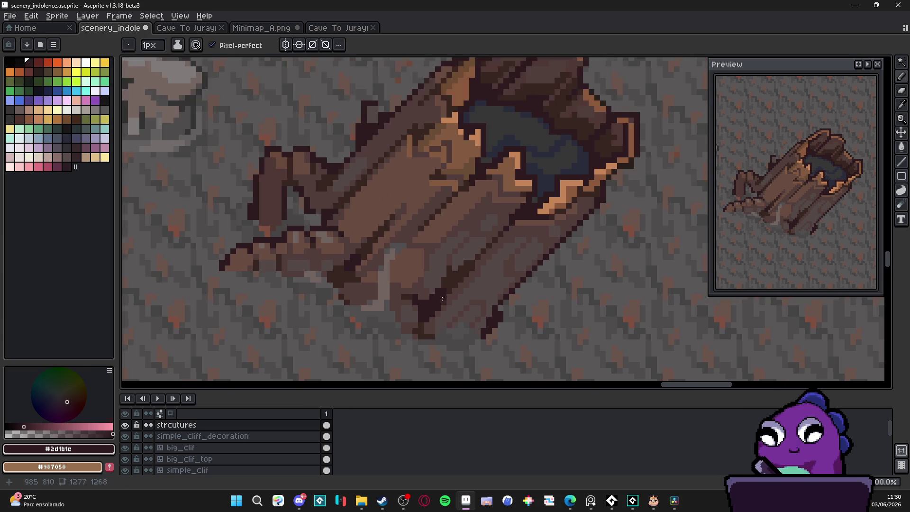
pyautogui.hotkey('ctrl', 's')
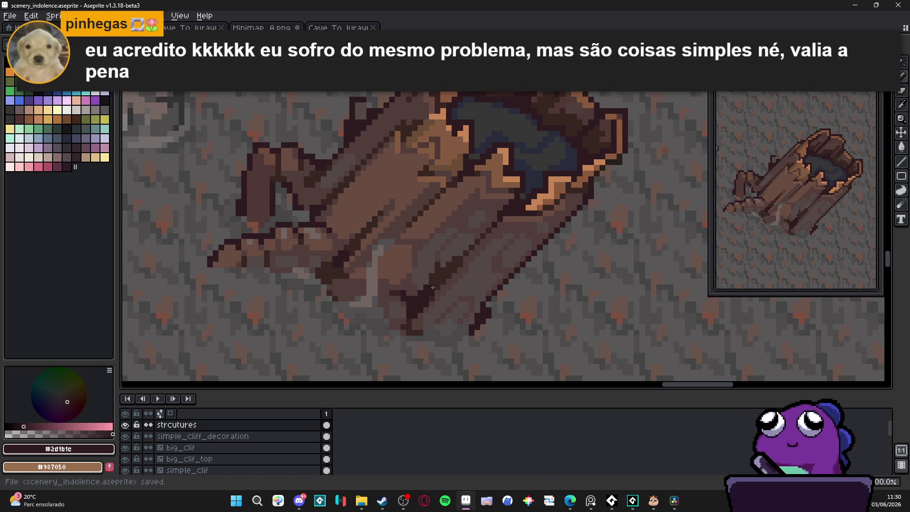
# Draw a dark 45° line across the log's bark
pyautogui.scroll(2, 458, 287)
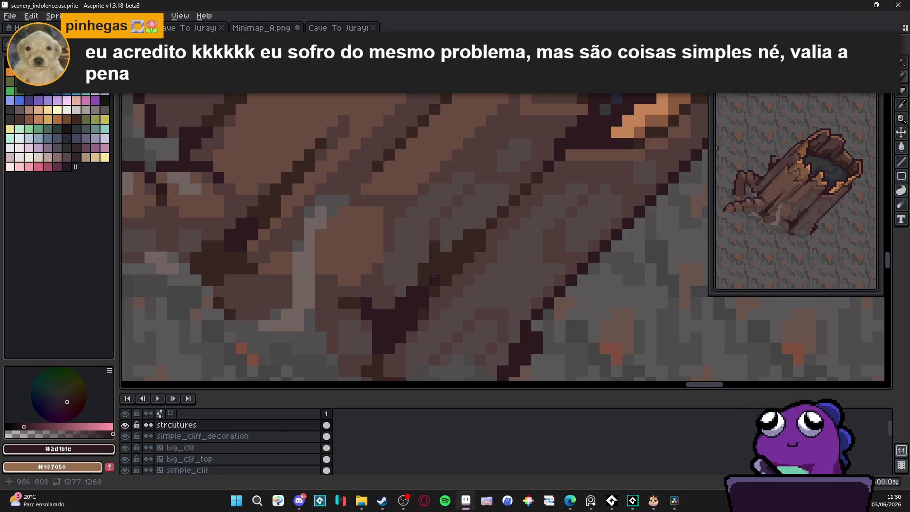
pyautogui.moveTo(479, 232); pyautogui.dragTo(511, 203)
pyautogui.scroll(-3, 480, 257)
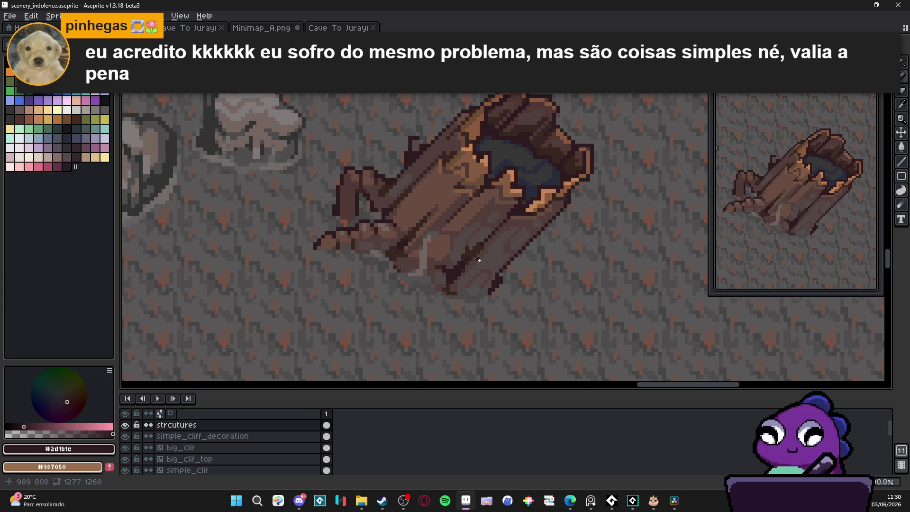
pyautogui.scroll(3, 462, 197)
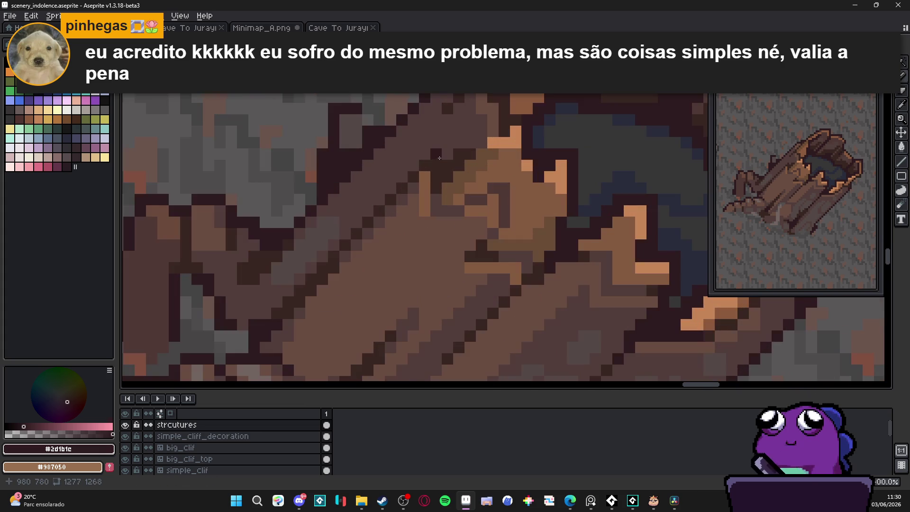
# Paint a stepped crack of dark pixels running diagonally across the bark
pyautogui.click(436, 155)
pyautogui.click(447, 165)
pyautogui.click(447, 176)
pyautogui.click(458, 165)
pyautogui.click(458, 154)
pyautogui.click(470, 154)
pyautogui.click(481, 142)
pyautogui.click(469, 142)
pyautogui.click(481, 131)
pyautogui.click(481, 131)
pyautogui.click(504, 131)
pyautogui.click(516, 119)
pyautogui.click(504, 120)
# Inspect the cracked bark at different zoom levels and save the file
pyautogui.scroll(-3, 490, 180)
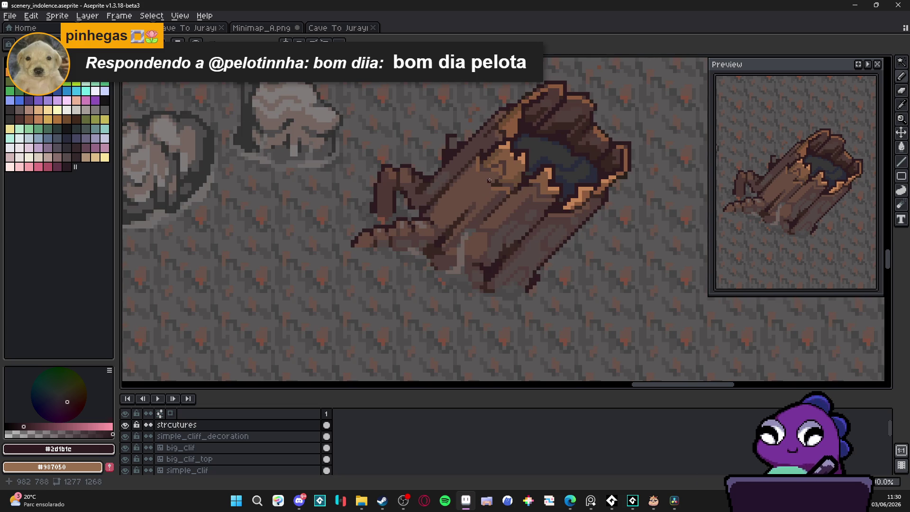
pyautogui.scroll(3, 490, 180)
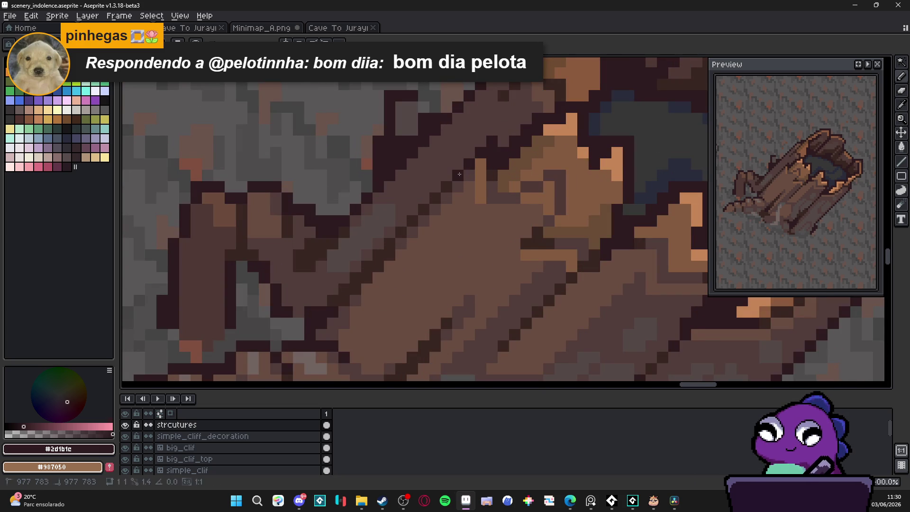
pyautogui.scroll(-3, 459, 174)
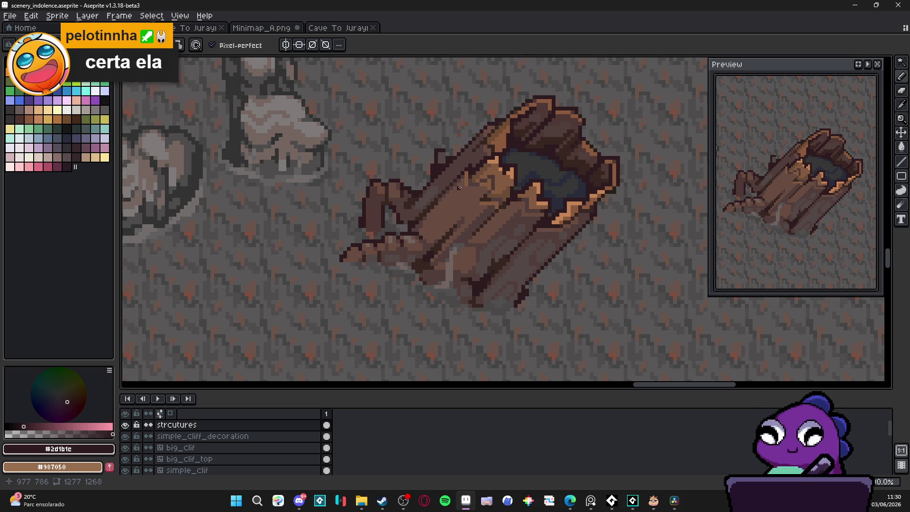
pyautogui.scroll(-2, 458, 202)
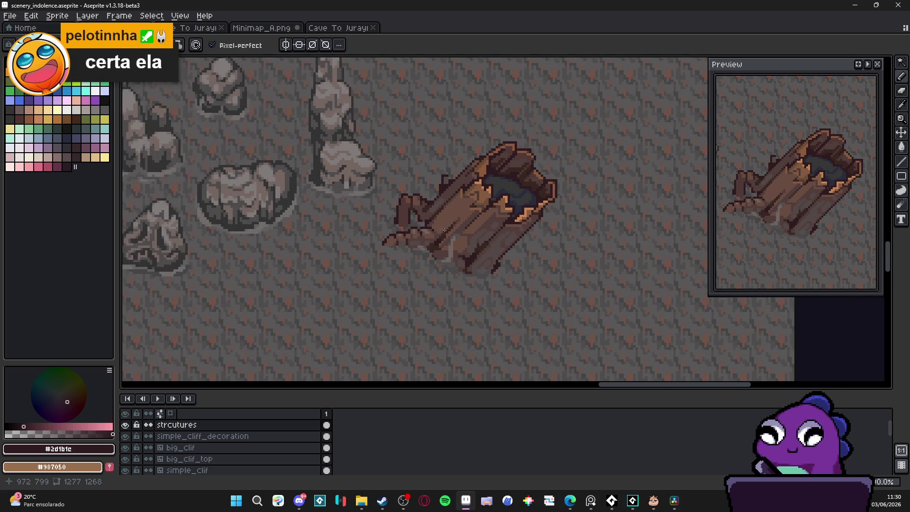
pyautogui.scroll(5, 435, 189)
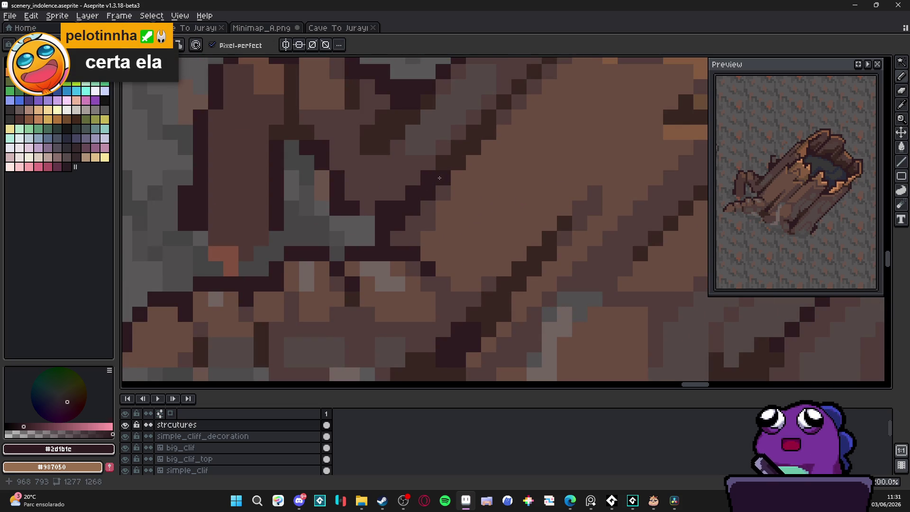
pyautogui.scroll(-5, 429, 199)
pyautogui.hotkey('ctrl', 's')
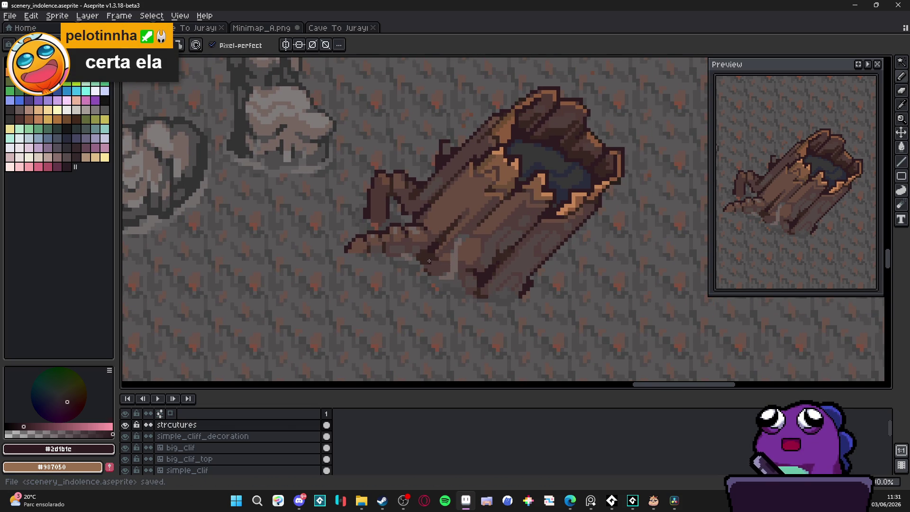
# Zoom around the whole scene and save scenery_indolence.aseprite again
pyautogui.scroll(1, 425, 222)
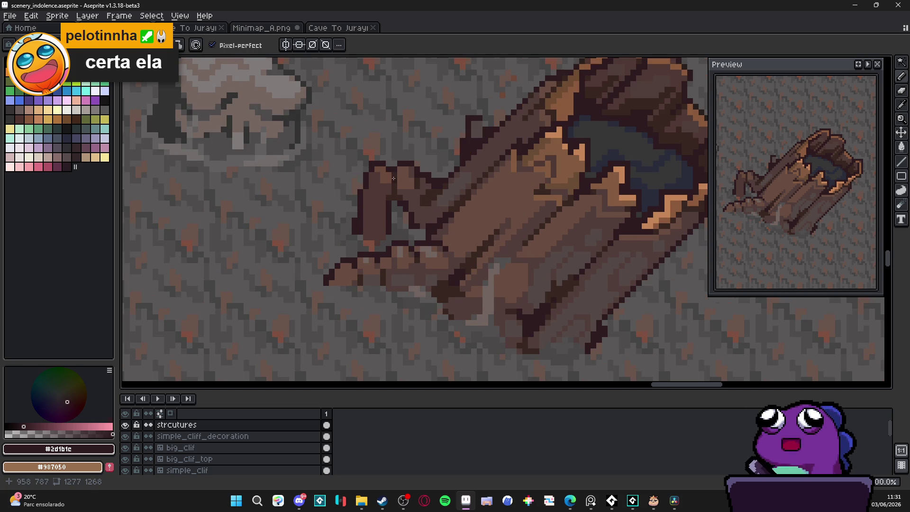
pyautogui.scroll(1, 393, 191)
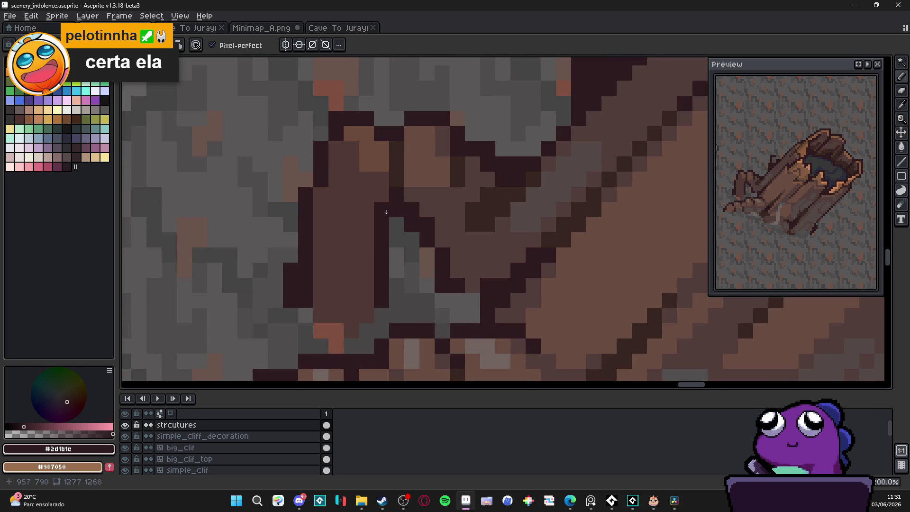
pyautogui.scroll(-2, 416, 220)
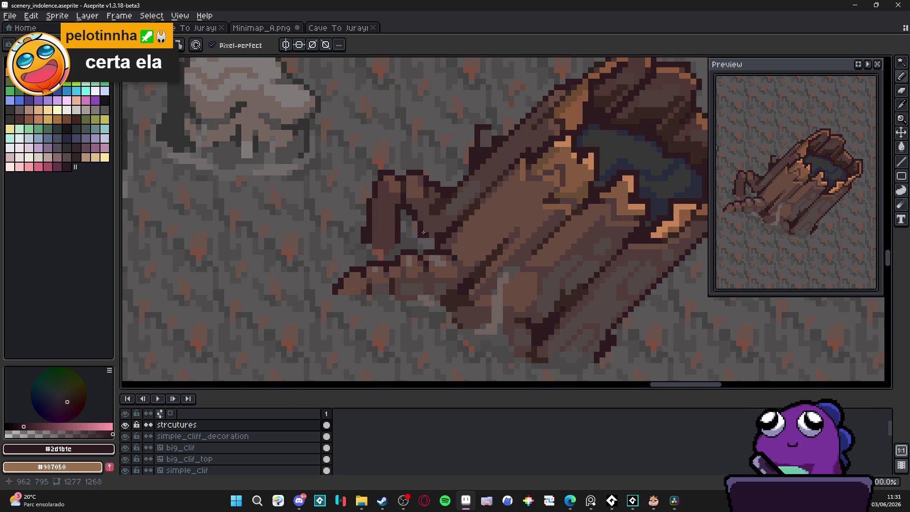
pyautogui.scroll(-2, 423, 232)
pyautogui.scroll(4, 426, 231)
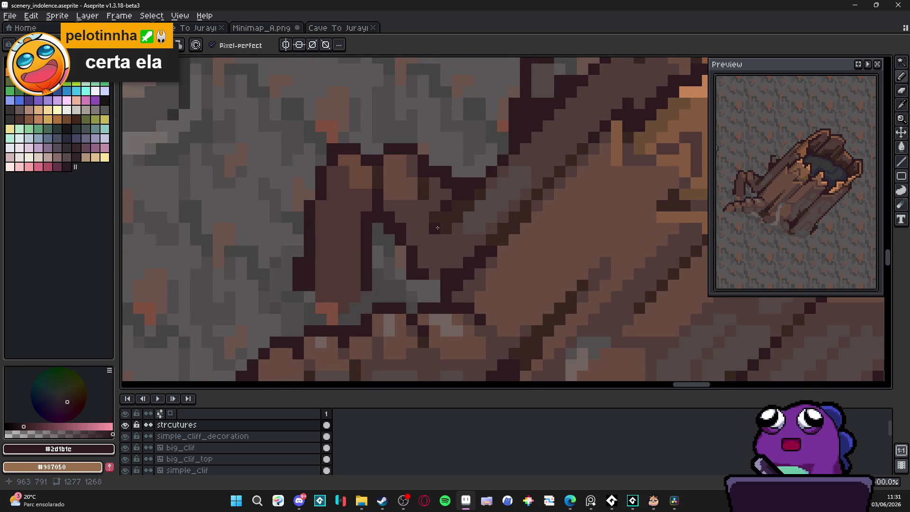
pyautogui.scroll(-5, 438, 228)
pyautogui.scroll(-3, 498, 263)
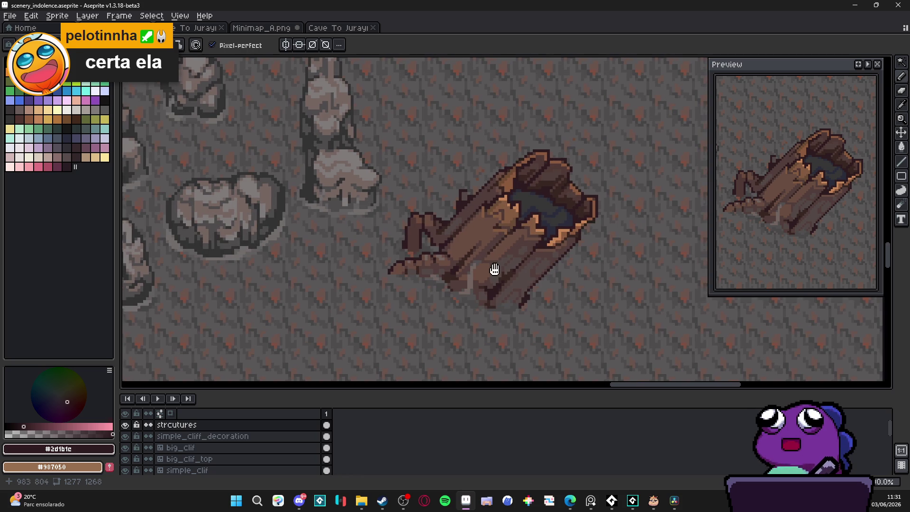
pyautogui.hotkey('ctrl', 's')
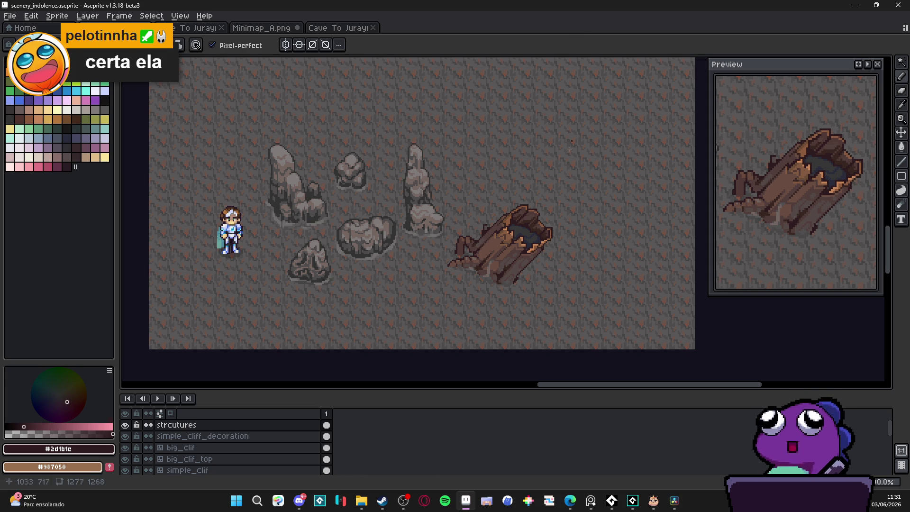
pyautogui.hscroll(2, 521, 280)
# Sample a light grey-brown and draw a short line beneath the log's lower root
pyautogui.scroll(4, 484, 262)
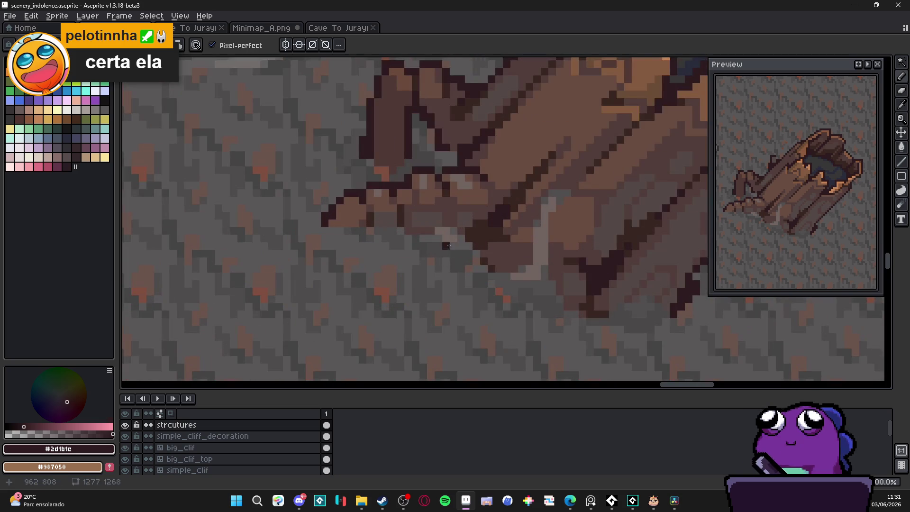
pyautogui.keyDown('alt'); pyautogui.click(436, 235); pyautogui.keyUp('alt')
pyautogui.scroll(1, 411, 241)
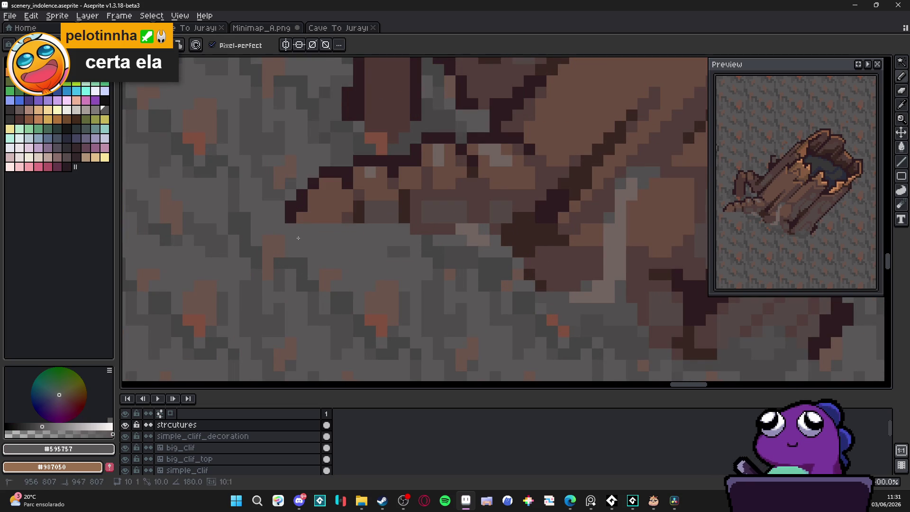
pyautogui.keyDown('alt'); pyautogui.click(472, 248); pyautogui.keyUp('alt')
pyautogui.click(379, 241)
pyautogui.moveTo(341, 234)
pyautogui.mouseDown()
pyautogui.moveTo(342, 218)
pyautogui.moveTo(381, 231)
pyautogui.mouseUp()
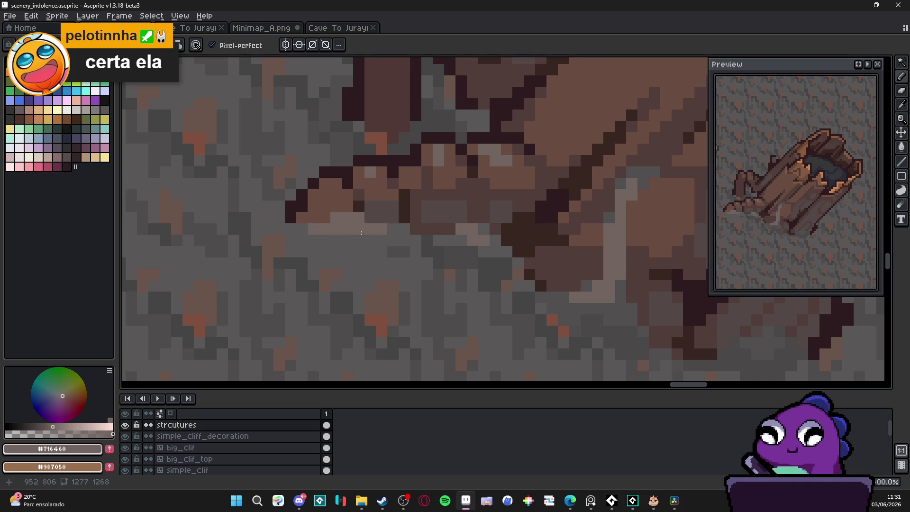
# Sample the dark grey floor colour #424848 and reframe the view on the log
pyautogui.scroll(-4, 410, 245)
pyautogui.scroll(3, 410, 246)
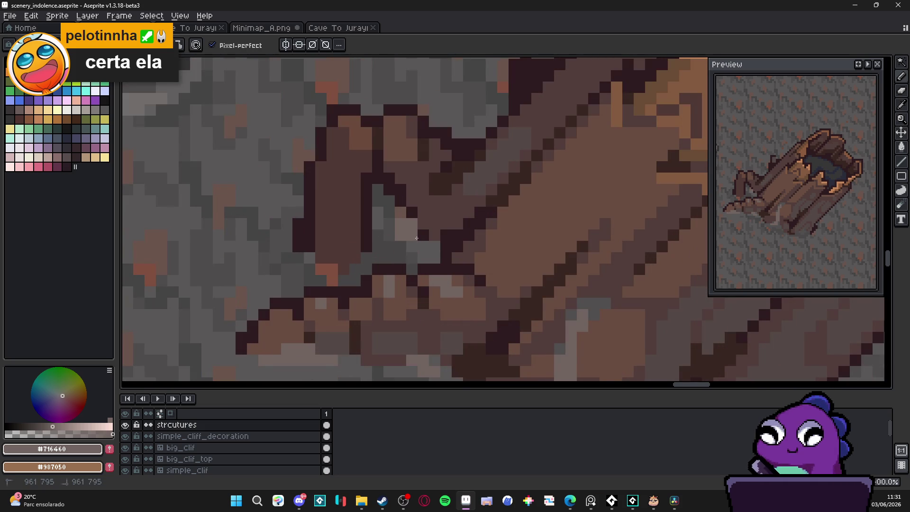
pyautogui.scroll(-3, 471, 284)
pyautogui.scroll(-1, 471, 284)
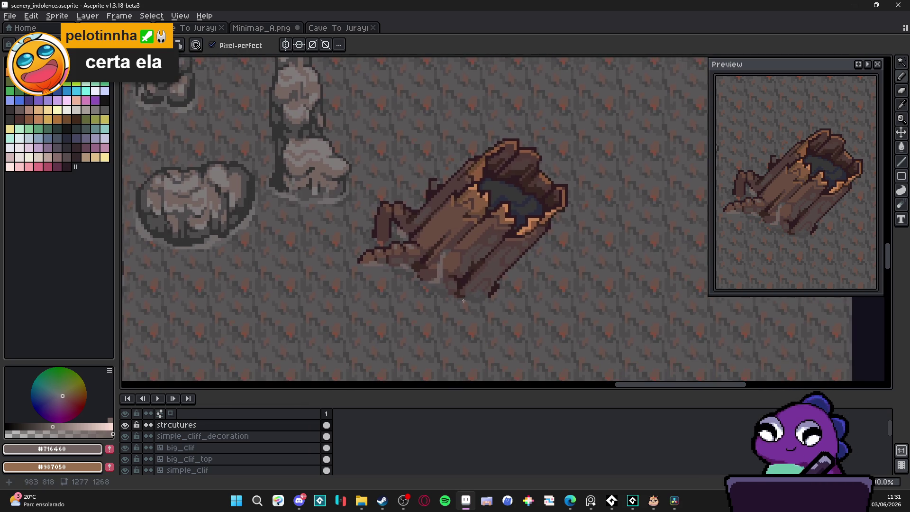
pyautogui.scroll(2, 471, 286)
pyautogui.scroll(-2, 470, 298)
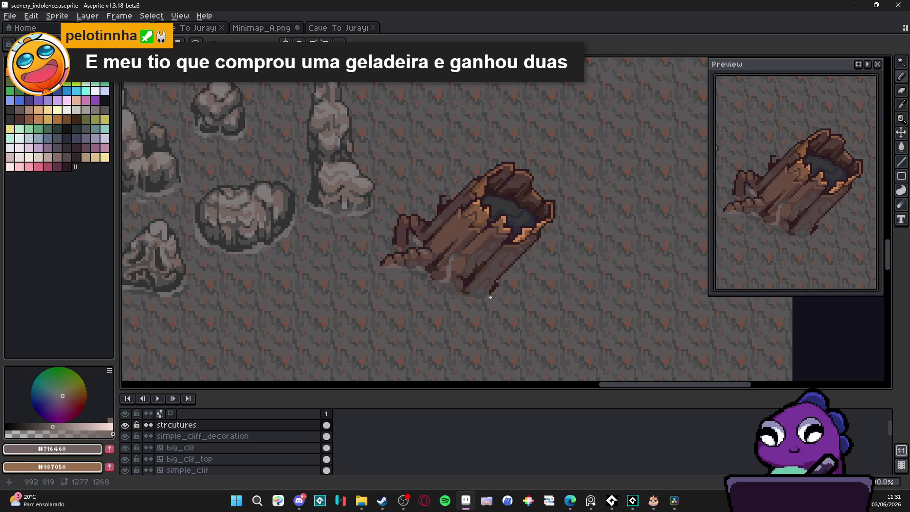
pyautogui.scroll(2, 479, 291)
pyautogui.keyDown('alt'); pyautogui.click(492, 298); pyautogui.keyUp('alt')
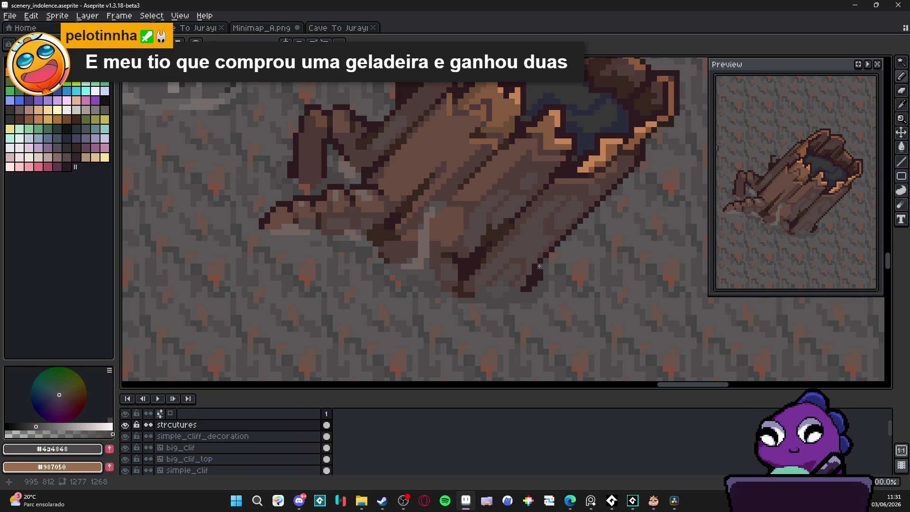
pyautogui.scroll(-3, 545, 261)
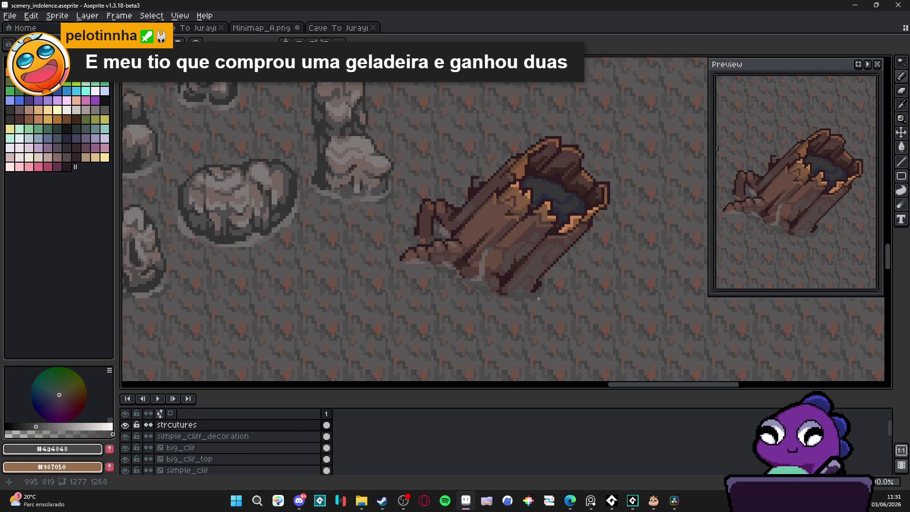
pyautogui.scroll(3, 521, 279)
pyautogui.scroll(-3, 503, 292)
pyautogui.moveTo(503, 292); pyautogui.dragTo(536, 314)
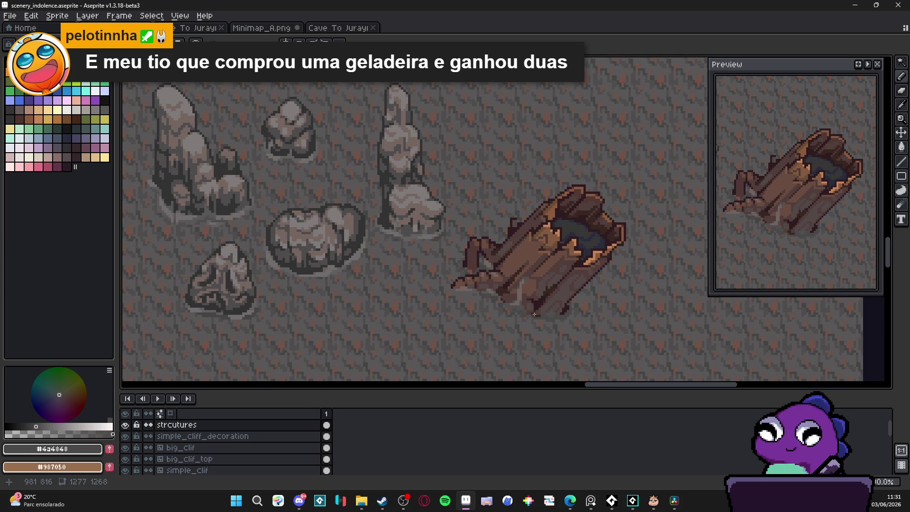
pyautogui.scroll(-1, 534, 314)
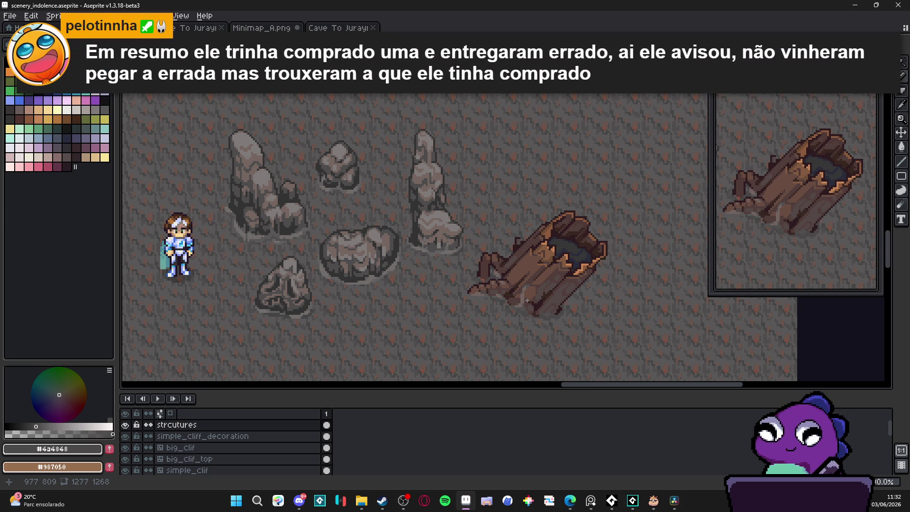
# Paint the outline pixels around the log opening in the dark interior blue #282c3c
pyautogui.scroll(6, 564, 285)
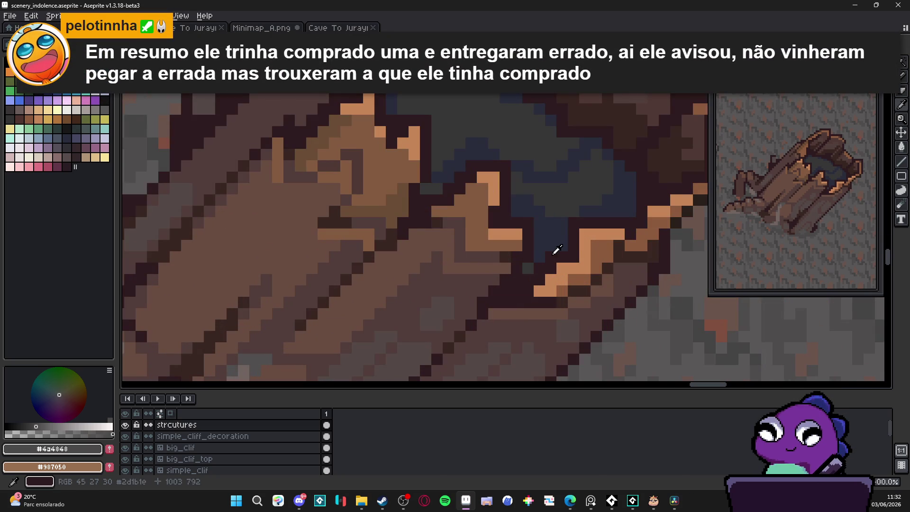
pyautogui.keyDown('alt'); pyautogui.click(565, 255); pyautogui.keyUp('alt')
pyautogui.keyDown('alt'); pyautogui.click(580, 237); pyautogui.keyUp('alt')
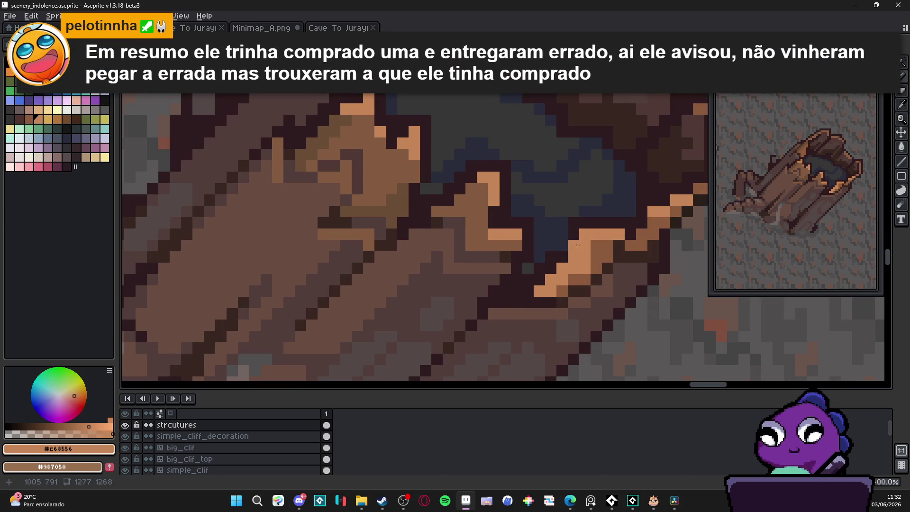
pyautogui.keyDown('alt'); pyautogui.click(585, 233); pyautogui.keyUp('alt')
pyautogui.click(574, 224)
pyautogui.click(584, 223)
pyautogui.click(561, 258)
pyautogui.click(551, 257)
pyautogui.click(540, 268)
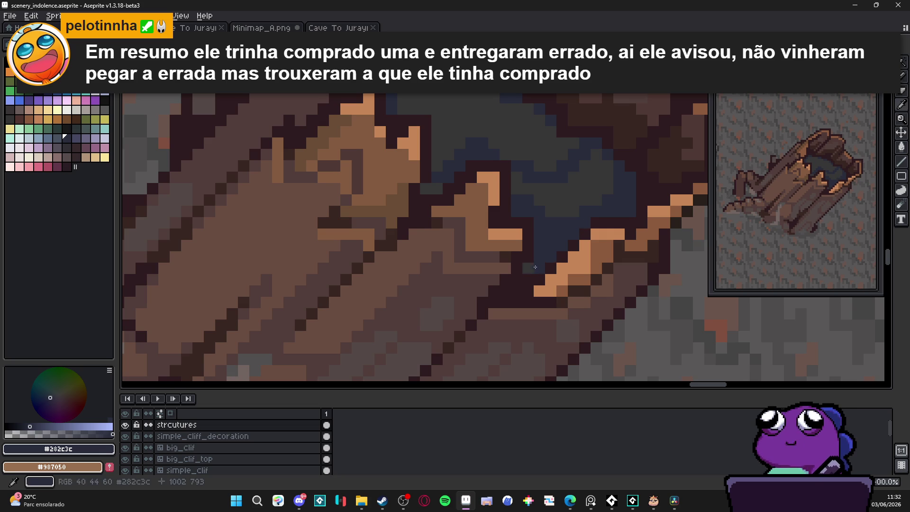
# Darken the orange rim edge with outline brown and recolour rim pixels navy, undoing one stray pixel
pyautogui.keyDown('alt'); pyautogui.click(609, 233); pyautogui.keyUp('alt')
pyautogui.click(590, 256)
pyautogui.click(596, 256)
pyautogui.click(606, 257)
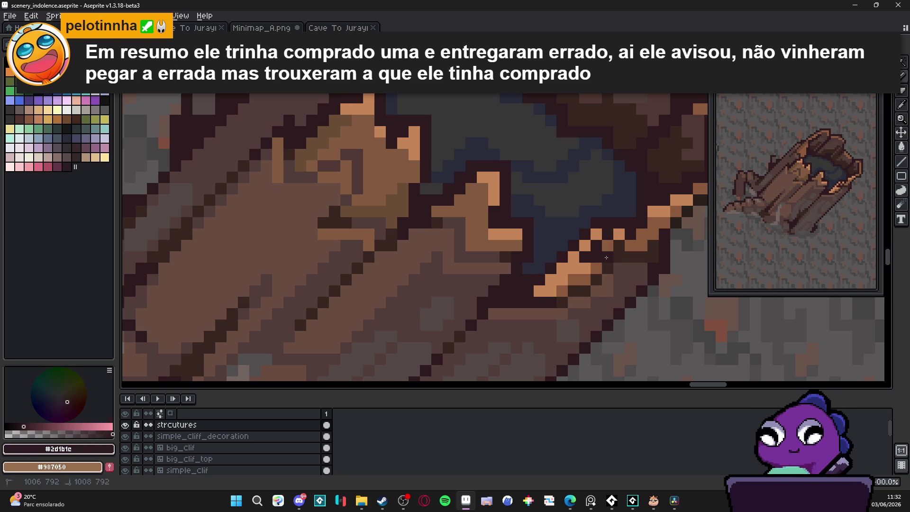
pyautogui.keyDown('alt'); pyautogui.click(607, 212); pyautogui.keyUp('alt')
pyautogui.click(618, 233)
pyautogui.click(608, 245)
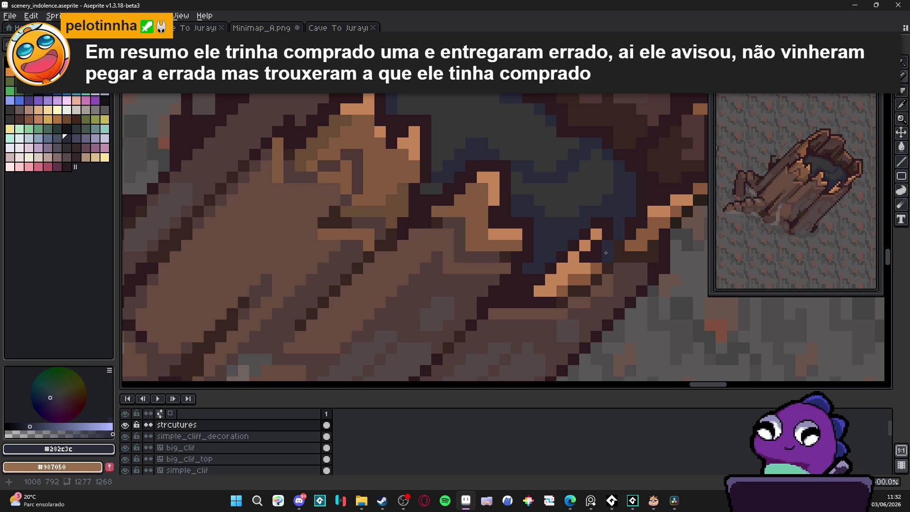
pyautogui.keyDown('alt'); pyautogui.click(606, 252); pyautogui.keyUp('alt')
pyautogui.click(607, 257)
pyautogui.hotkey('ctrl', 'z')
pyautogui.keyDown('alt'); pyautogui.click(607, 246); pyautogui.keyUp('alt')
# Extend the dark outline #2d1b1c down the rim's edge
pyautogui.keyDown('alt'); pyautogui.click(619, 242); pyautogui.keyUp('alt')
pyautogui.click(619, 254)
pyautogui.click(607, 268)
pyautogui.click(596, 280)
pyautogui.click(584, 280)
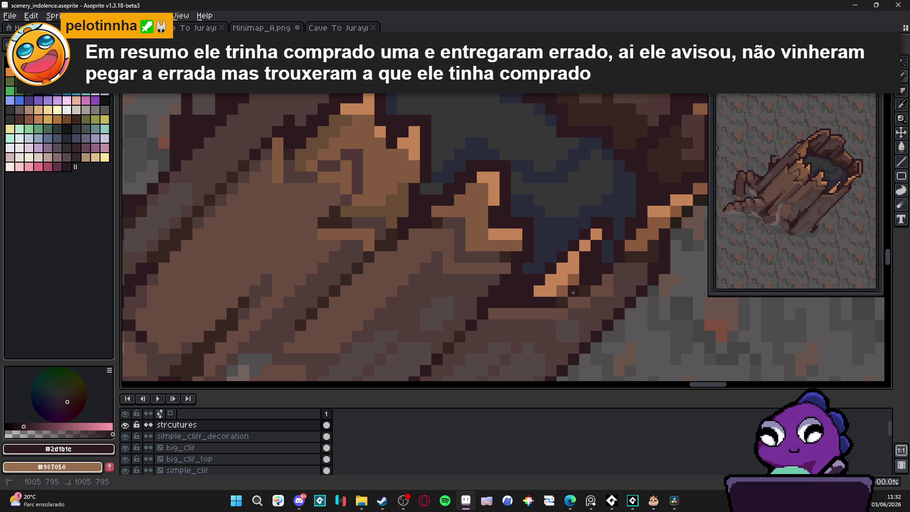
pyautogui.click(574, 302)
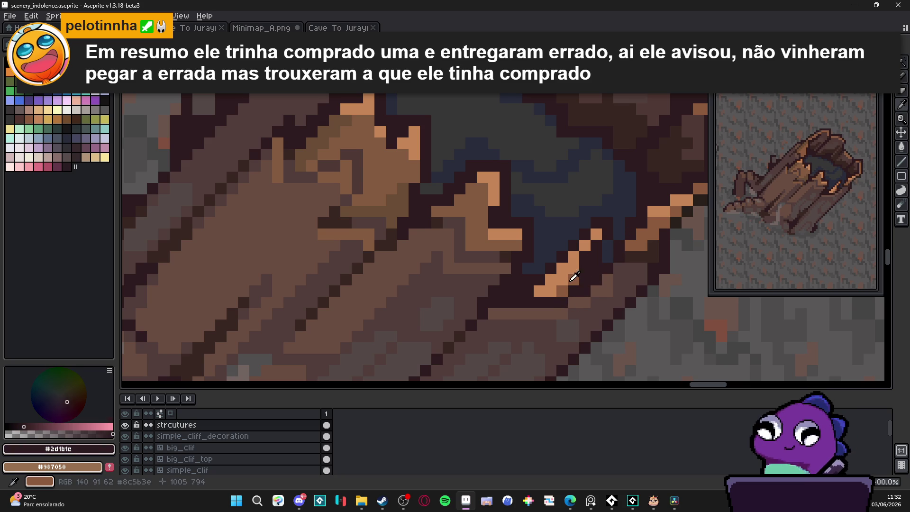
# Tone the light orange rim pixels down to muted brown #8c5b3c, then resample the dark outline
pyautogui.keyDown('alt'); pyautogui.click(576, 276); pyautogui.keyUp('alt')
pyautogui.click(563, 280)
pyautogui.click(573, 269)
pyautogui.click(551, 290)
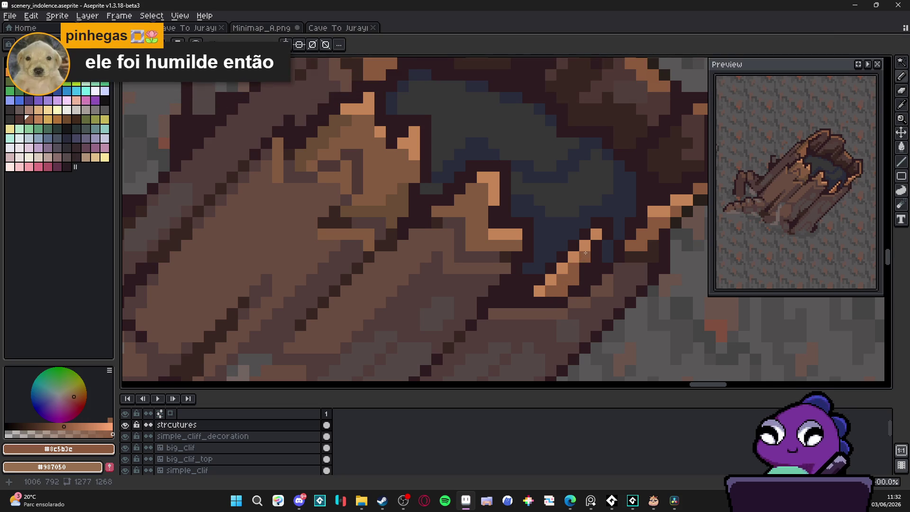
pyautogui.keyDown('alt'); pyautogui.click(610, 233); pyautogui.keyUp('alt')
pyautogui.scroll(-3, 621, 279)
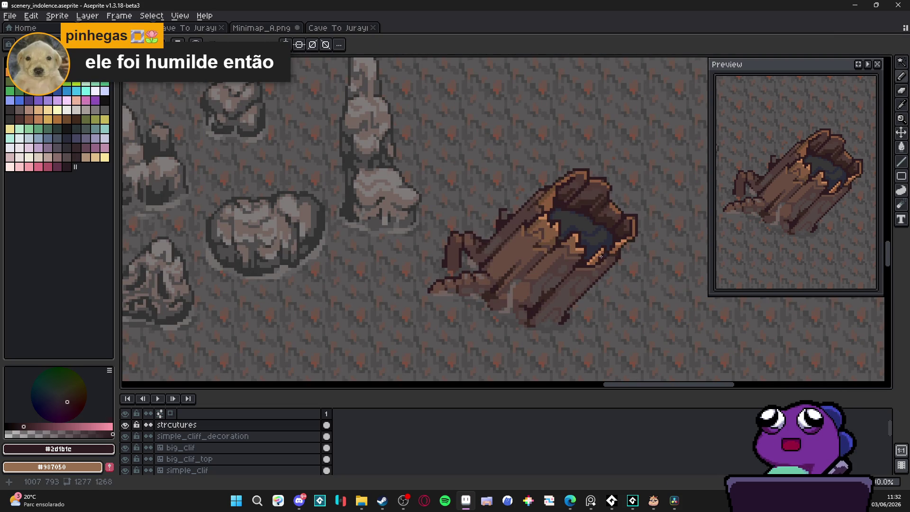
pyautogui.scroll(3, 601, 256)
pyautogui.scroll(-3, 594, 263)
pyautogui.scroll(-2, 590, 269)
pyautogui.scroll(3, 591, 272)
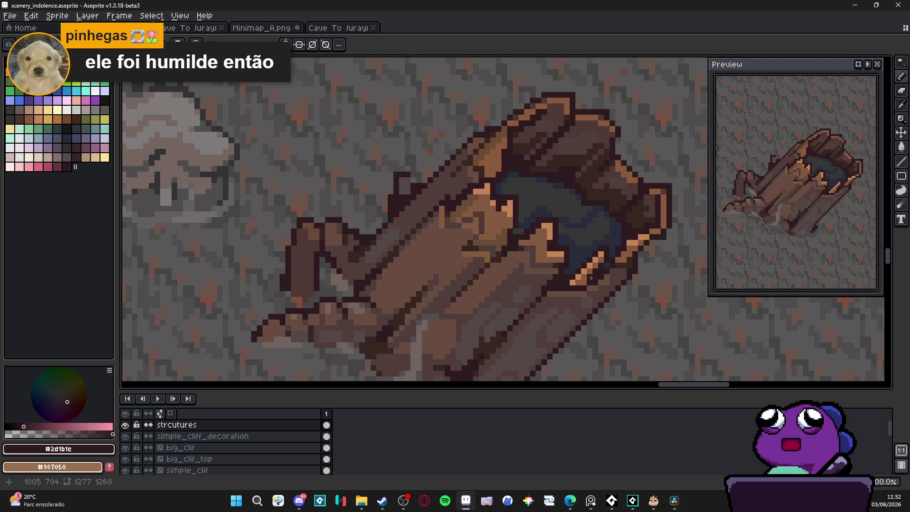
pyautogui.scroll(-2, 590, 277)
pyautogui.scroll(-1, 576, 277)
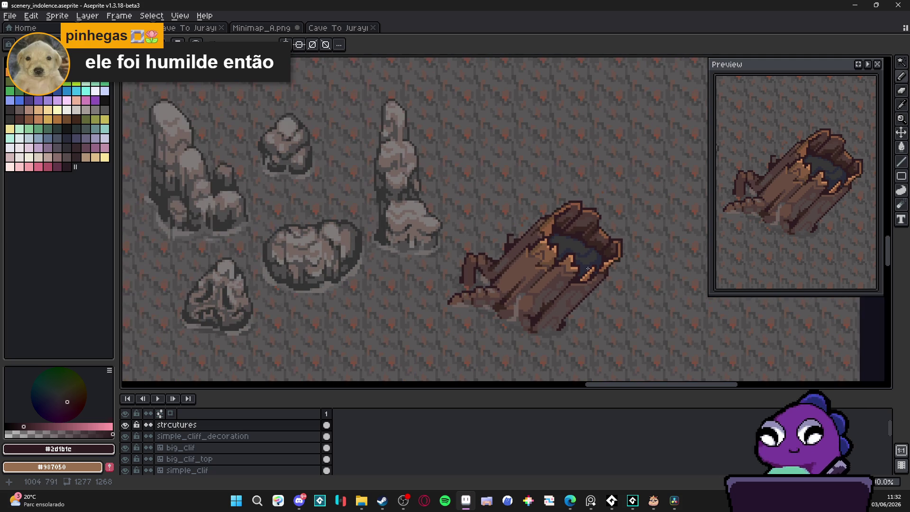
pyautogui.scroll(4, 597, 242)
pyautogui.keyDown('alt'); pyautogui.click(604, 232); pyautogui.keyUp('alt')
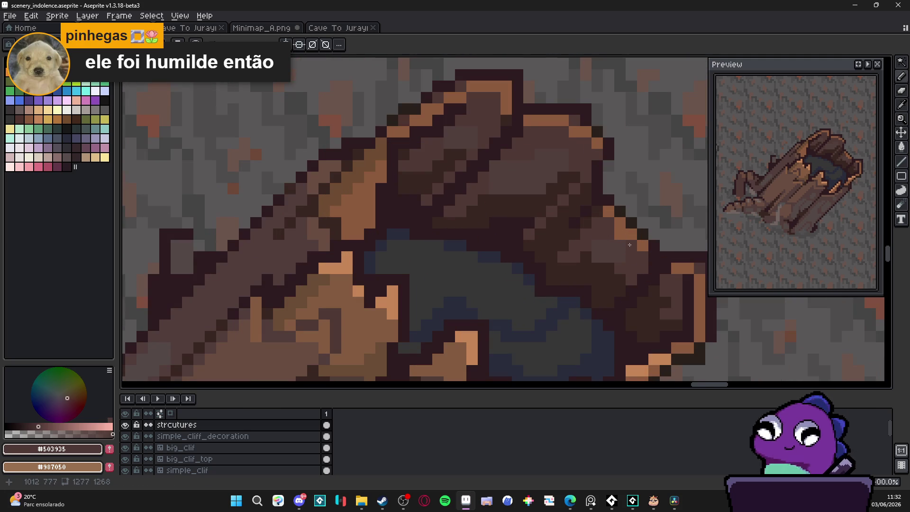
pyautogui.scroll(-3, 634, 254)
pyautogui.moveTo(635, 252)
pyautogui.mouseDown()
pyautogui.moveTo(617, 241)
pyautogui.moveTo(600, 210)
pyautogui.mouseUp()
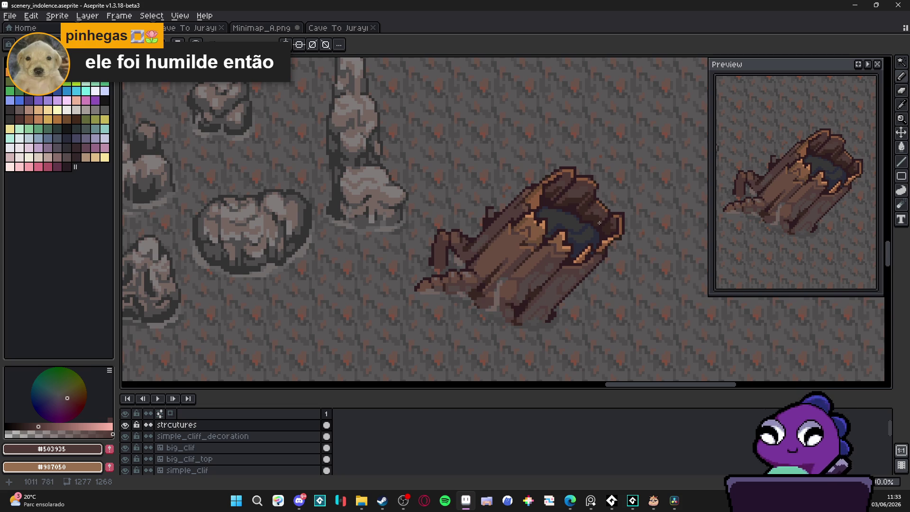
pyautogui.scroll(2, 598, 222)
pyautogui.keyDown('alt'); pyautogui.click(627, 242); pyautogui.keyUp('alt')
pyautogui.scroll(-3, 627, 242)
pyautogui.scroll(-2, 614, 264)
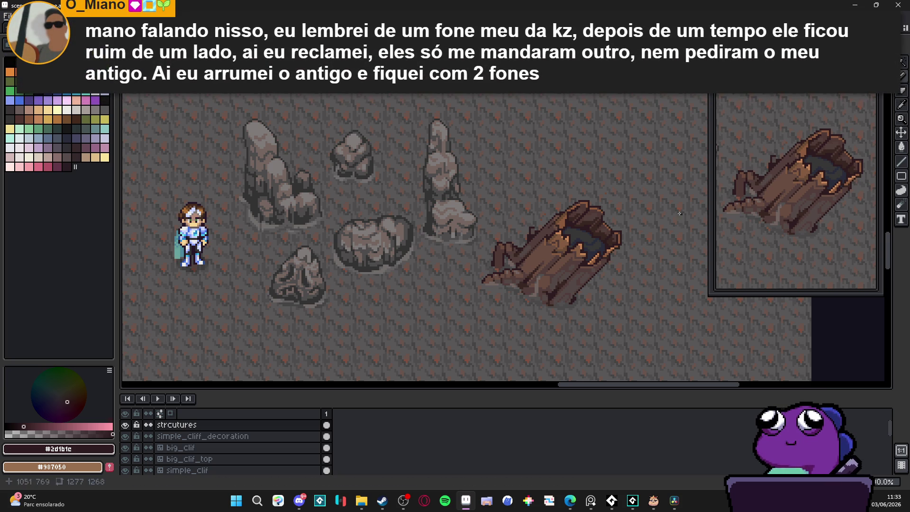
pyautogui.scroll(4, 512, 242)
pyautogui.scroll(-5, 511, 241)
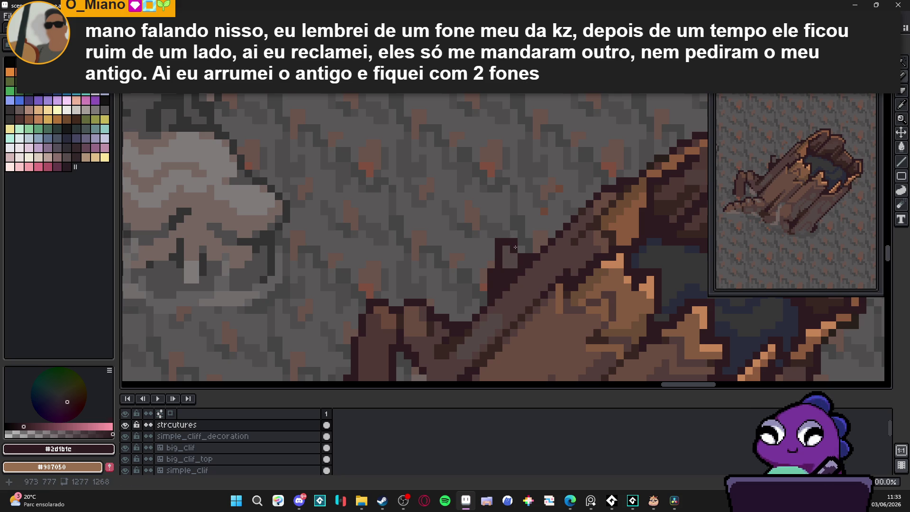
pyautogui.moveTo(532, 274); pyautogui.dragTo(492, 268)
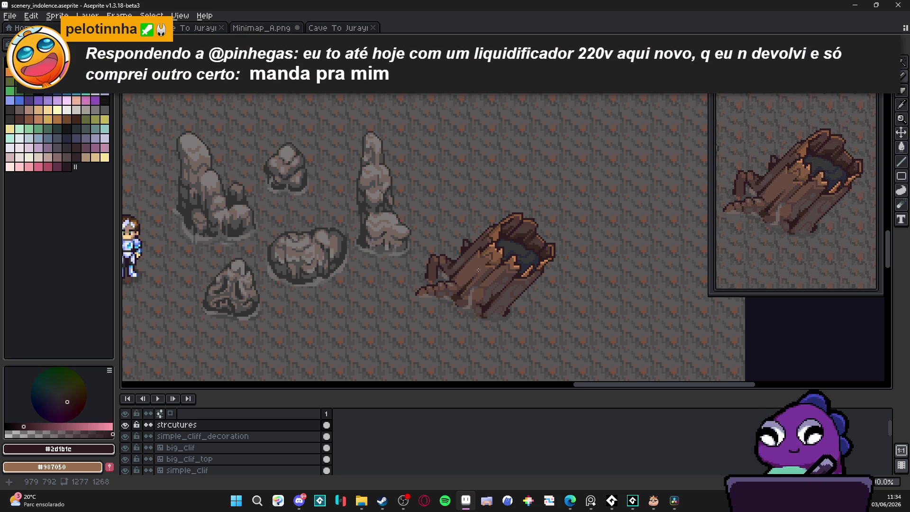
pyautogui.scroll(-1, 478, 270)
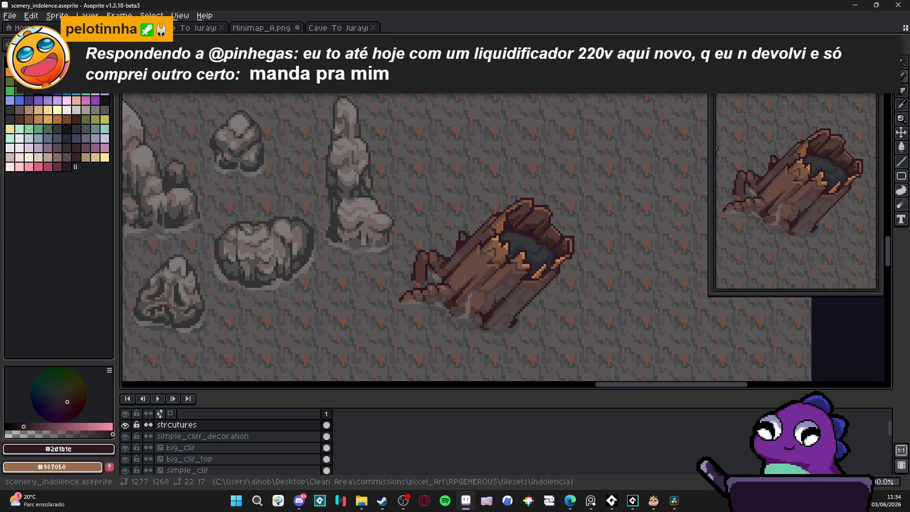
pyautogui.scroll(-1, 538, 244)
pyautogui.scroll(-1, 538, 244)
pyautogui.scroll(1, 536, 248)
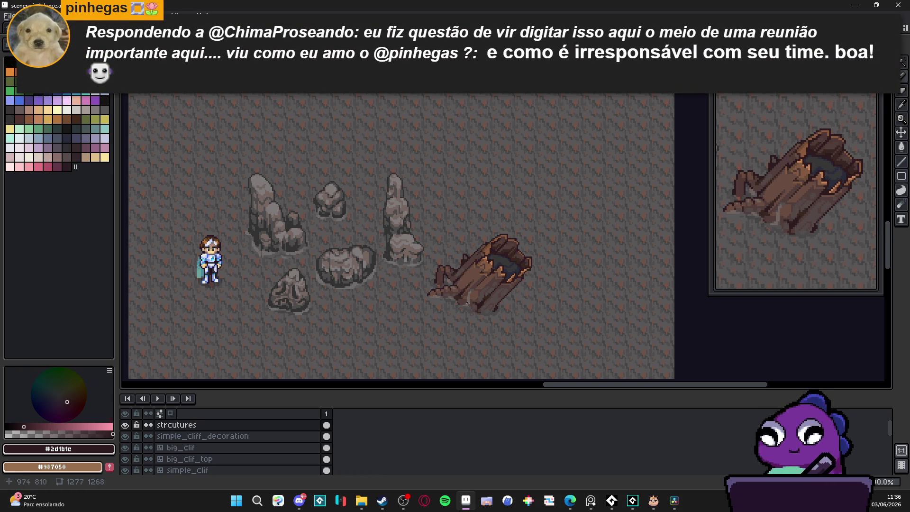
pyautogui.scroll(6, 466, 300)
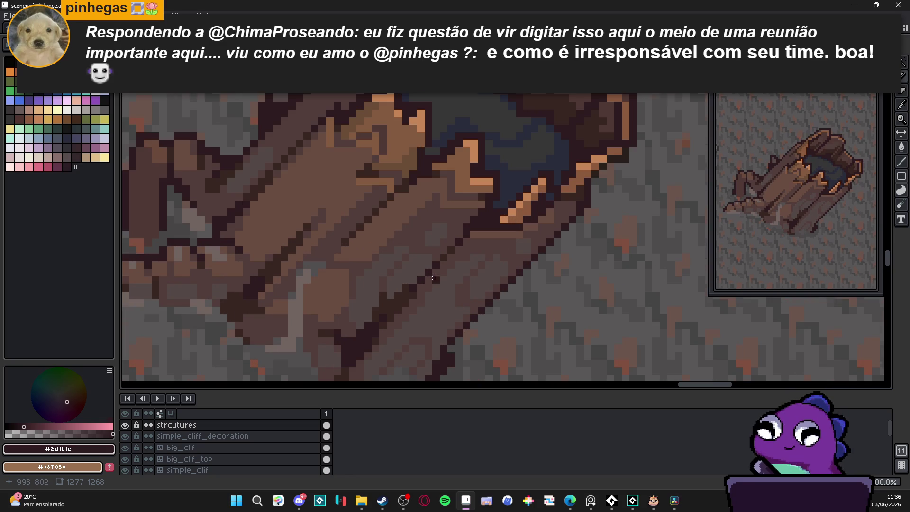
pyautogui.scroll(-3, 502, 265)
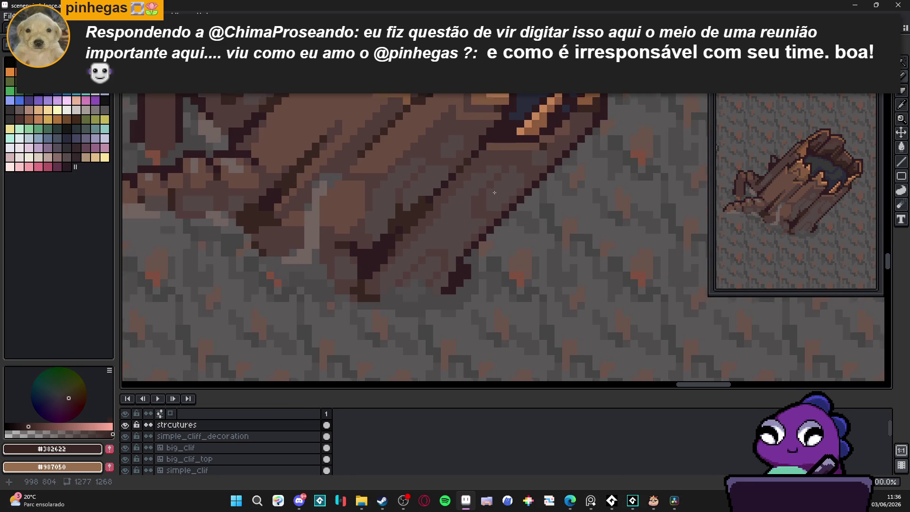
# Draw long dark crack lines along the log's lower bark edge and diagonal
pyautogui.keyDown('shift'); pyautogui.click(422, 270); pyautogui.keyUp('shift')
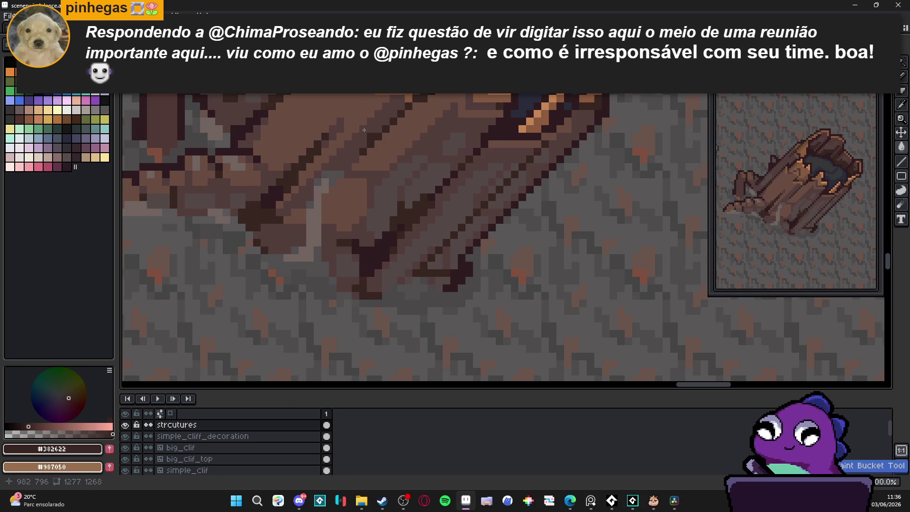
pyautogui.moveTo(495, 214)
pyautogui.mouseDown()
pyautogui.moveTo(455, 258)
pyautogui.moveTo(434, 265)
pyautogui.moveTo(479, 233)
pyautogui.moveTo(538, 164)
pyautogui.moveTo(566, 151)
pyautogui.mouseUp()
pyautogui.scroll(-2, 536, 178)
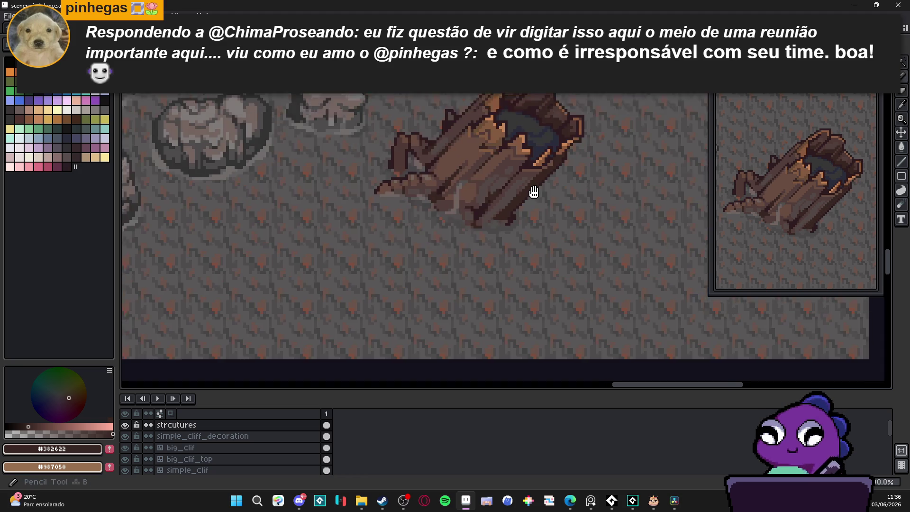
pyautogui.scroll(2, 508, 237)
pyautogui.scroll(1, 508, 237)
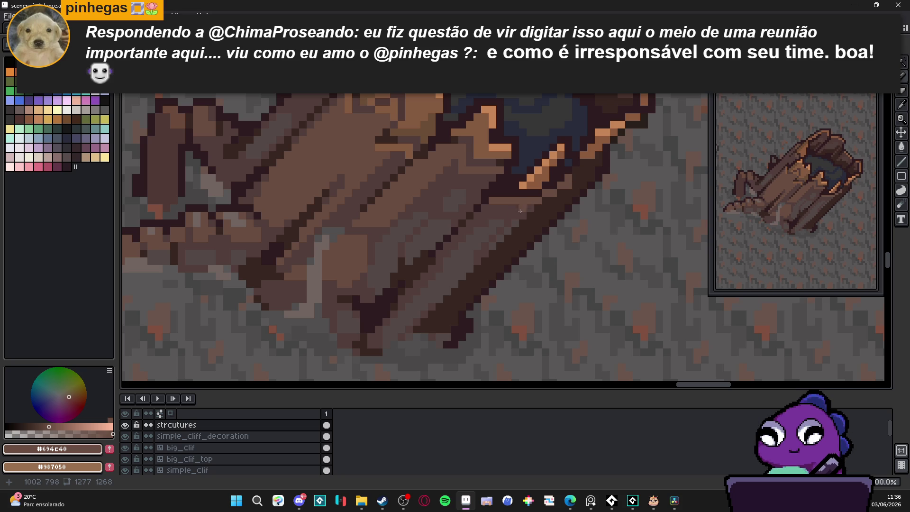
# Sample mid-brown #513d3a and repaint the dark pixels along the log's lower diagonal
pyautogui.keyDown('alt'); pyautogui.click(589, 181); pyautogui.keyUp('alt')
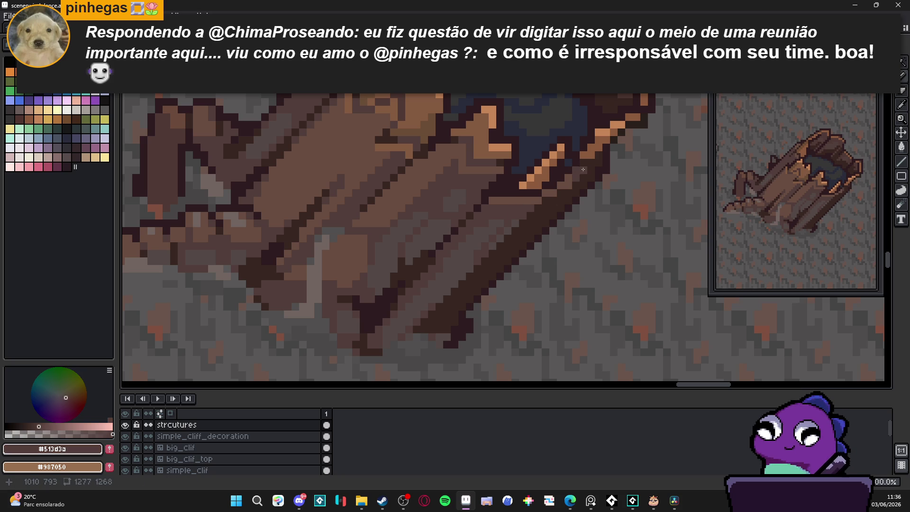
pyautogui.scroll(-3, 542, 230)
pyautogui.scroll(-1, 533, 240)
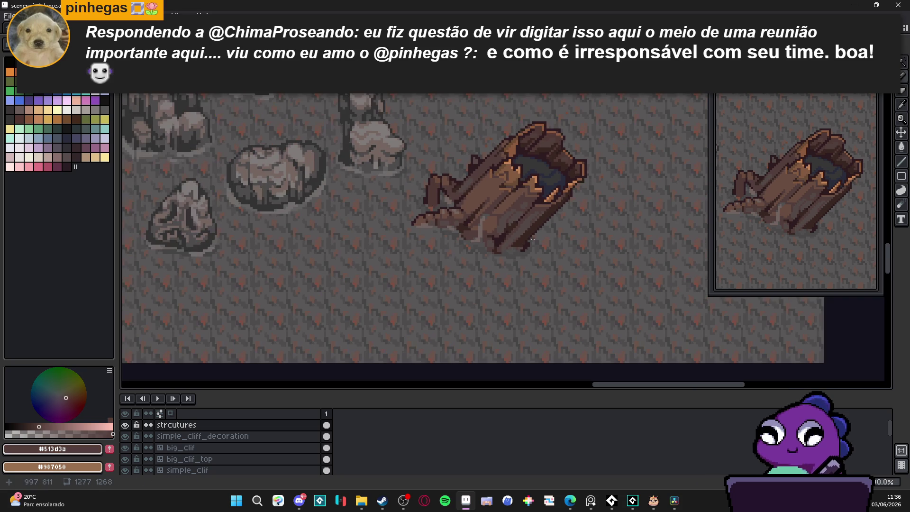
pyautogui.scroll(-1, 523, 239)
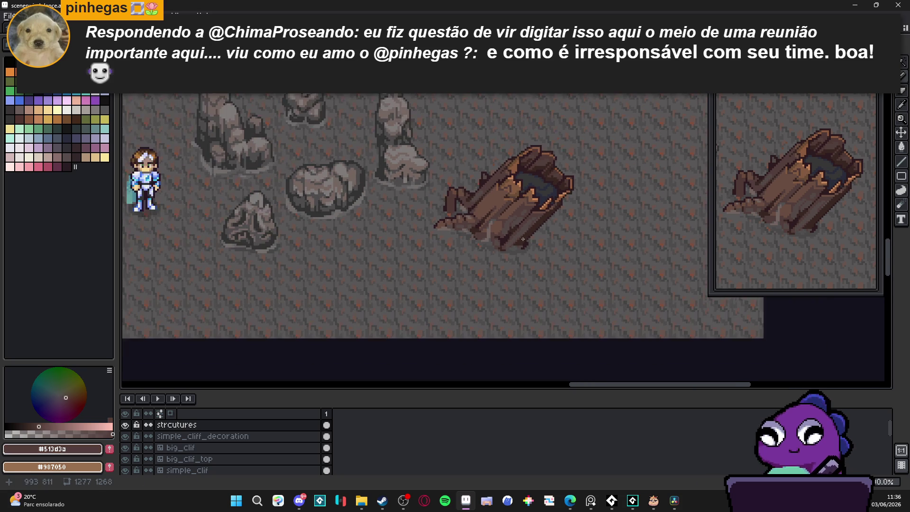
pyautogui.scroll(3, 516, 244)
pyautogui.scroll(2, 524, 231)
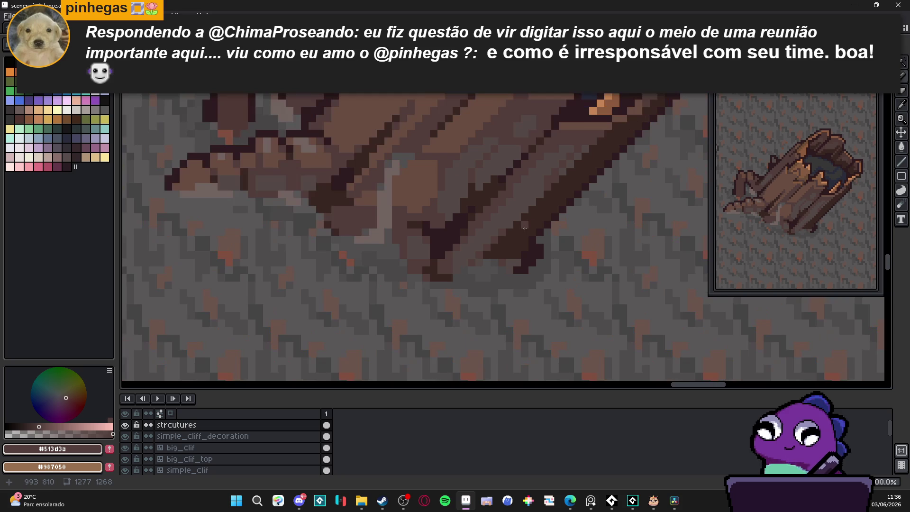
pyautogui.moveTo(521, 238)
pyautogui.mouseDown()
pyautogui.moveTo(500, 258)
pyautogui.moveTo(520, 243)
pyautogui.moveTo(510, 256)
pyautogui.mouseUp()
pyautogui.scroll(-4, 511, 257)
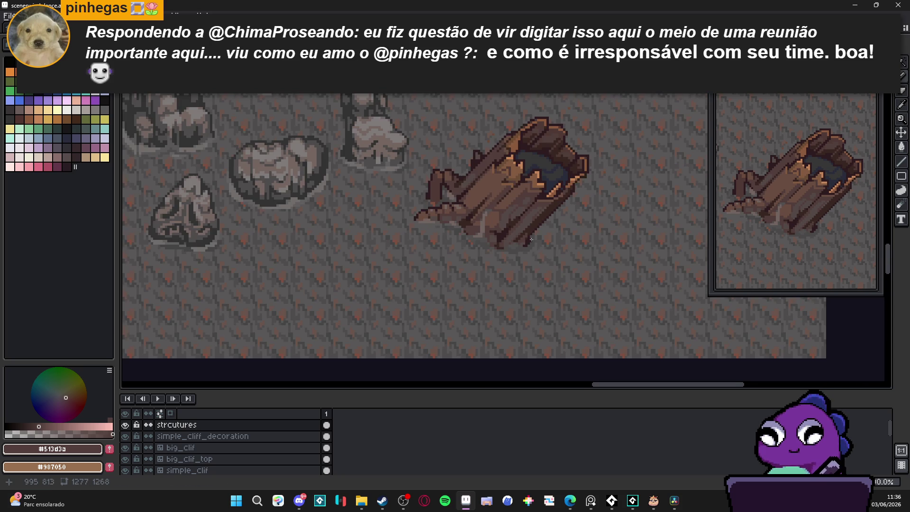
pyautogui.scroll(1, 509, 254)
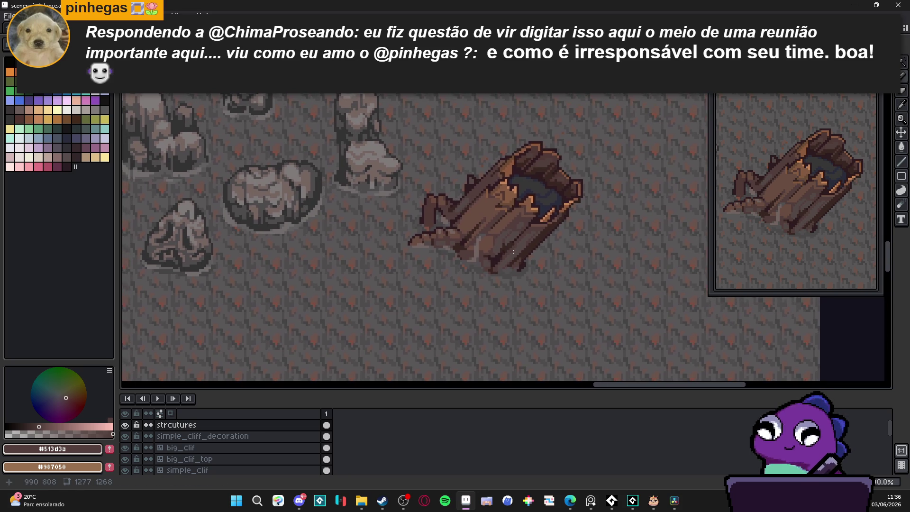
pyautogui.scroll(-2, 514, 252)
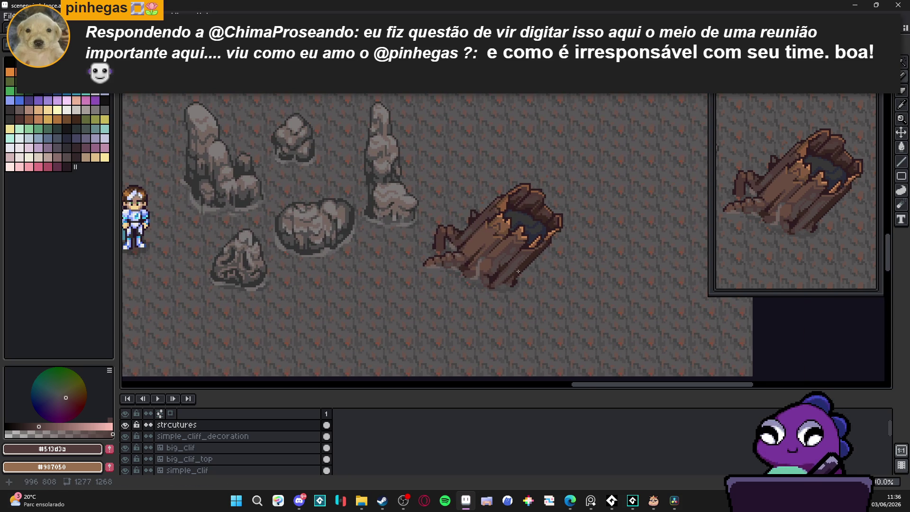
pyautogui.scroll(2, 455, 267)
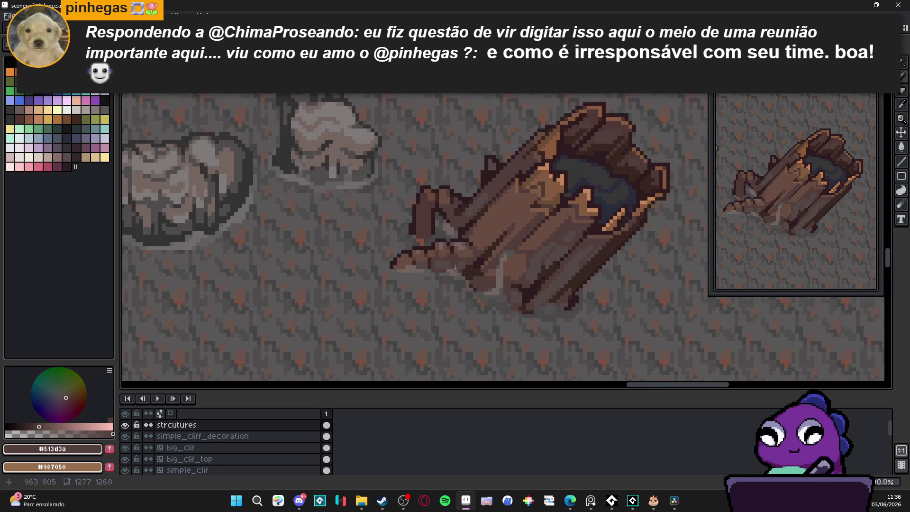
# Sample the dark outline colour and add three more dark pixels to the bark crack
pyautogui.keyDown('alt'); pyautogui.click(456, 267); pyautogui.keyUp('alt')
pyautogui.scroll(3, 455, 269)
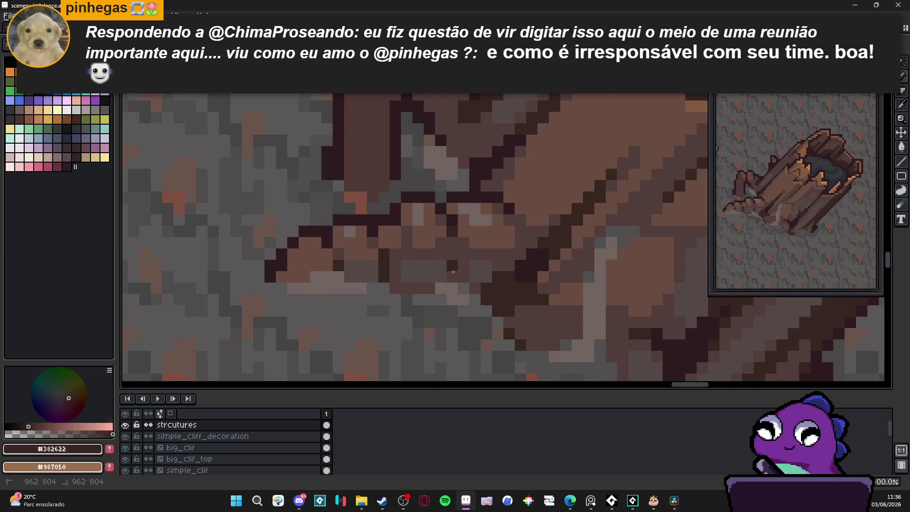
pyautogui.click(452, 276)
pyautogui.click(452, 254)
pyautogui.click(452, 248)
pyautogui.scroll(-4, 452, 246)
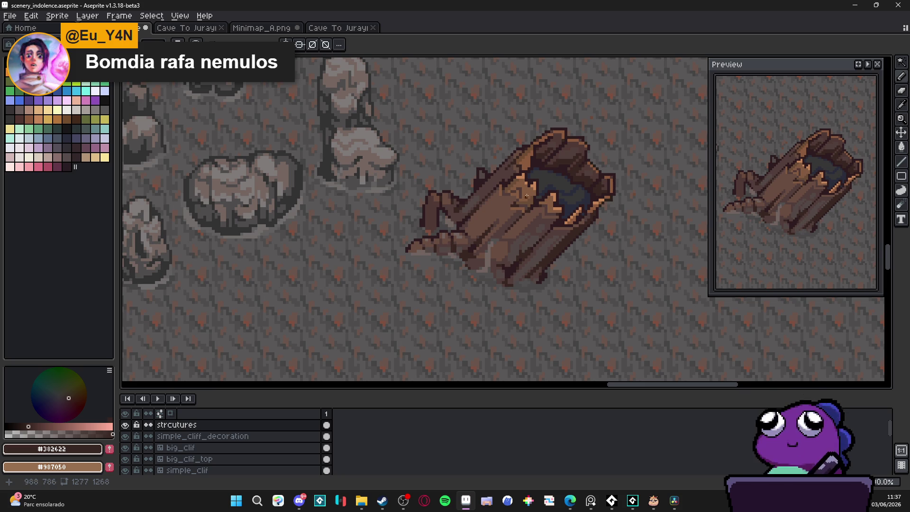
pyautogui.scroll(-4, 452, 243)
pyautogui.scroll(2, 531, 240)
pyautogui.scroll(2, 530, 241)
# Save scenery_indolence.aseprite and pan across the cave map
pyautogui.hotkey('ctrl', 's')
pyautogui.scroll(-2, 402, 233)
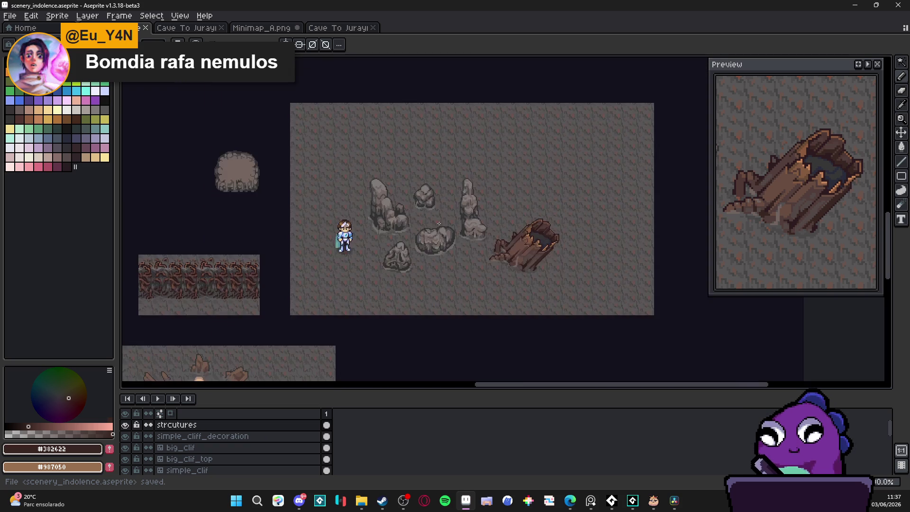
pyautogui.scroll(2, 302, 259)
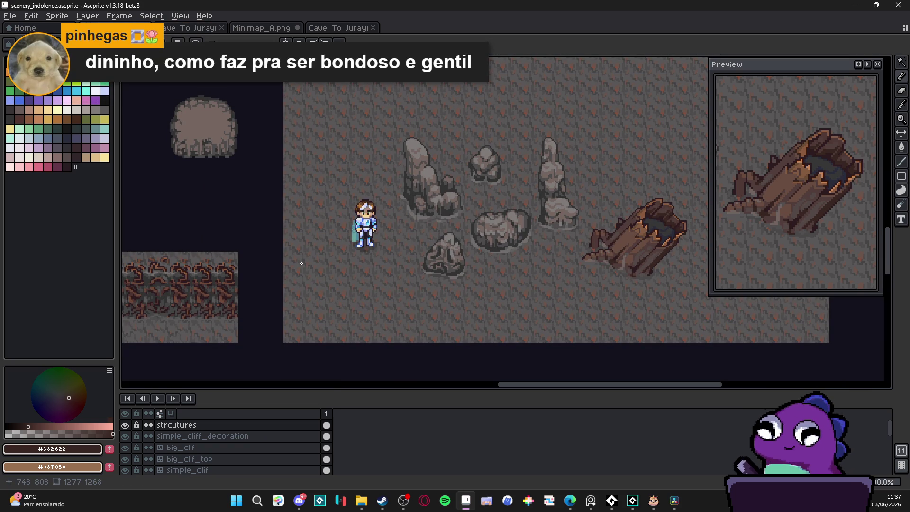
pyautogui.moveTo(475, 245); pyautogui.dragTo(307, 241)
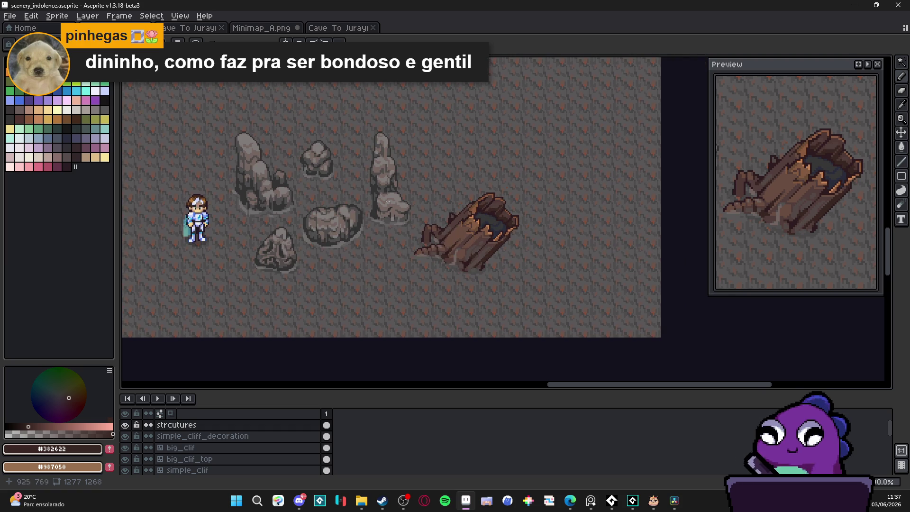
pyautogui.hscroll(3, 377, 197)
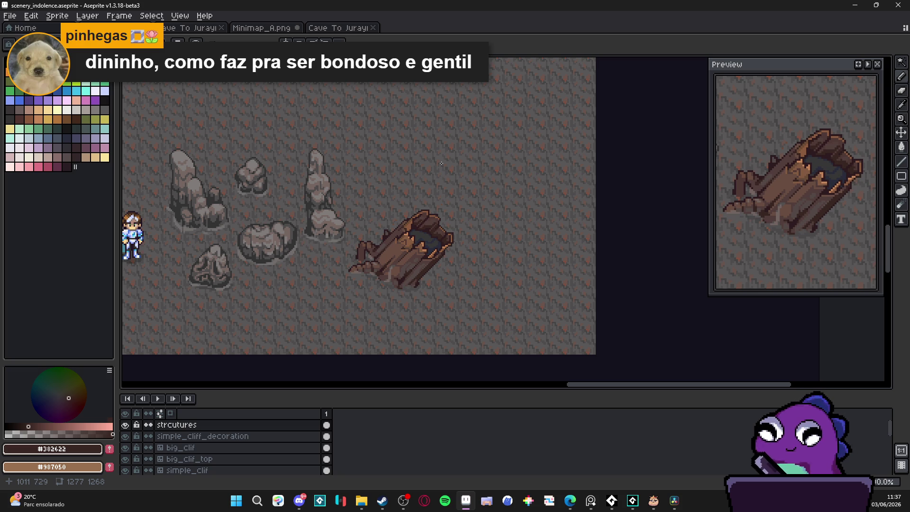
# Zoom and scroll around the map to review the finished hollow log
pyautogui.scroll(-2, 428, 169)
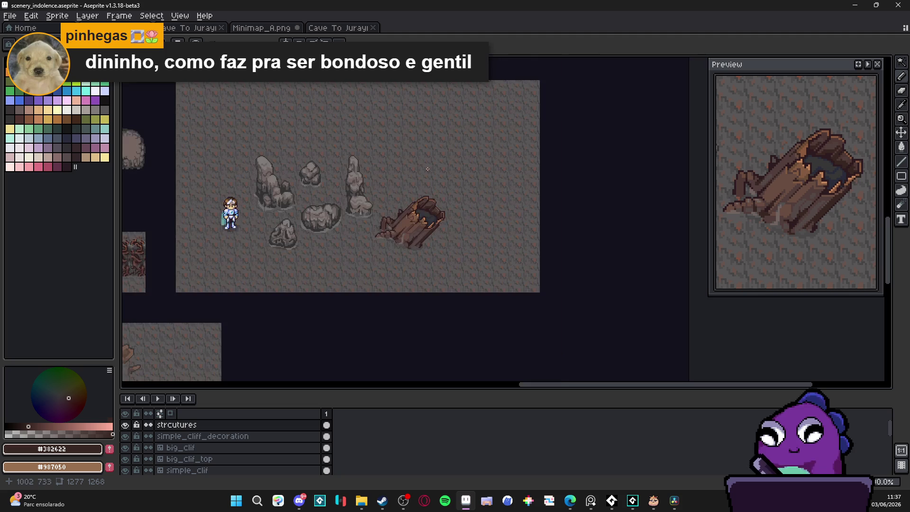
pyautogui.scroll(1, 477, 172)
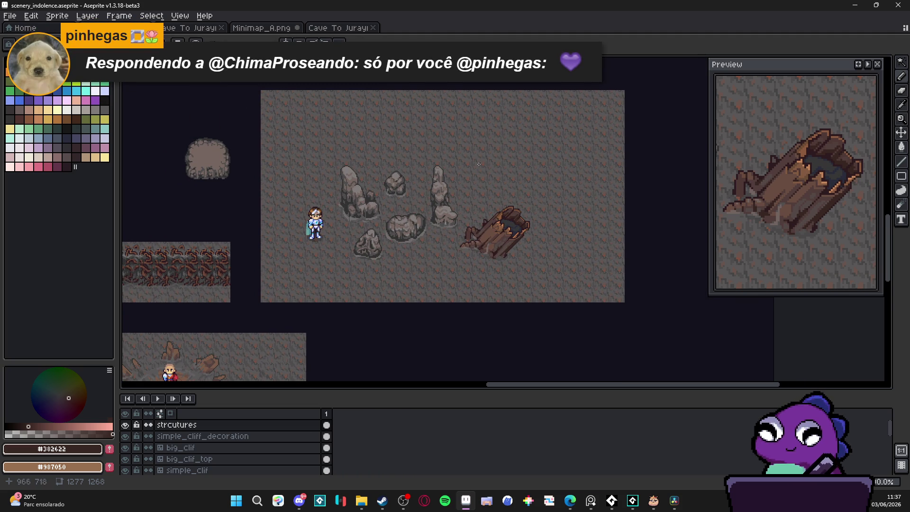
pyautogui.scroll(-1, 485, 164)
pyautogui.scroll(1, 488, 204)
pyautogui.hscroll(2, 488, 205)
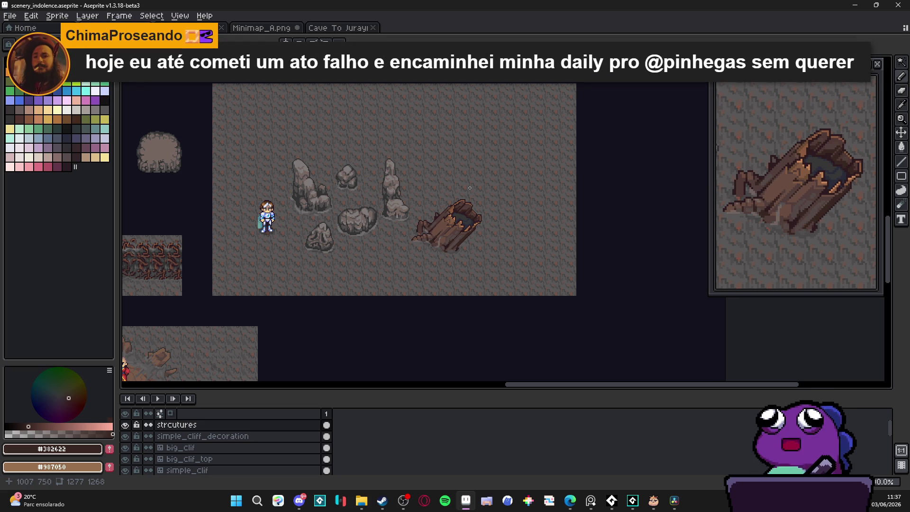
pyautogui.scroll(2, 469, 188)
pyautogui.scroll(-2, 438, 215)
pyautogui.scroll(1, 438, 214)
pyautogui.scroll(-1, 399, 203)
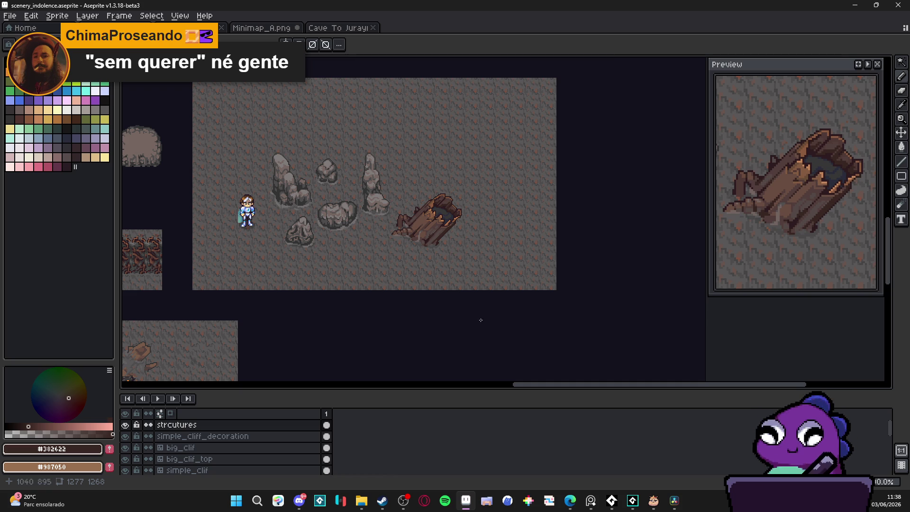
pyautogui.scroll(3, 441, 209)
pyautogui.scroll(1, 441, 209)
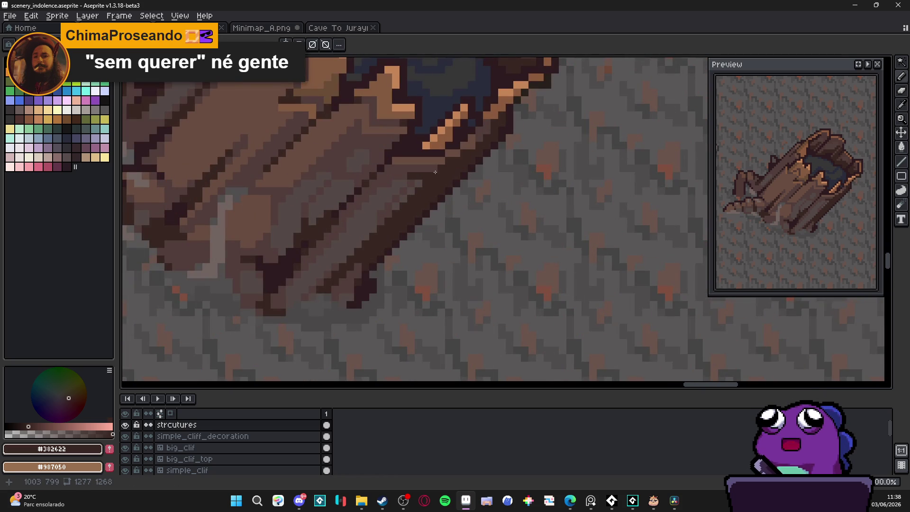
pyautogui.scroll(-3, 435, 172)
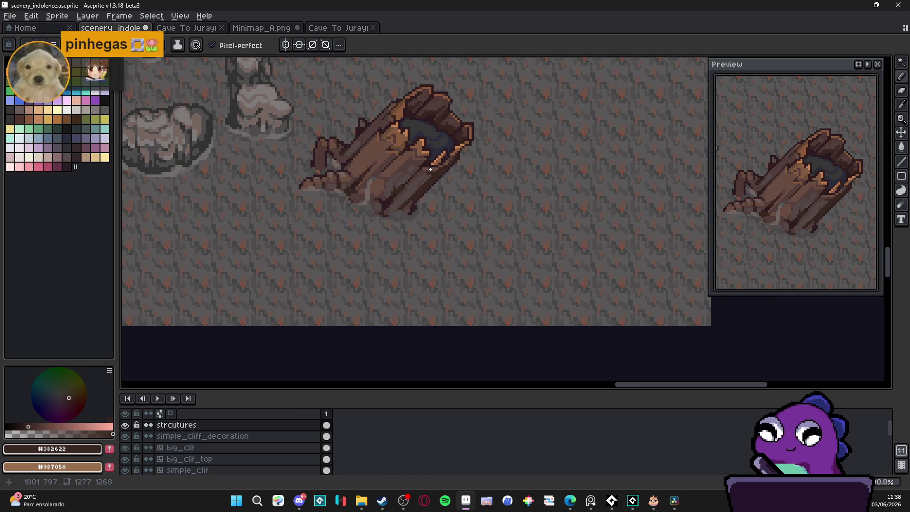
pyautogui.scroll(3, 416, 178)
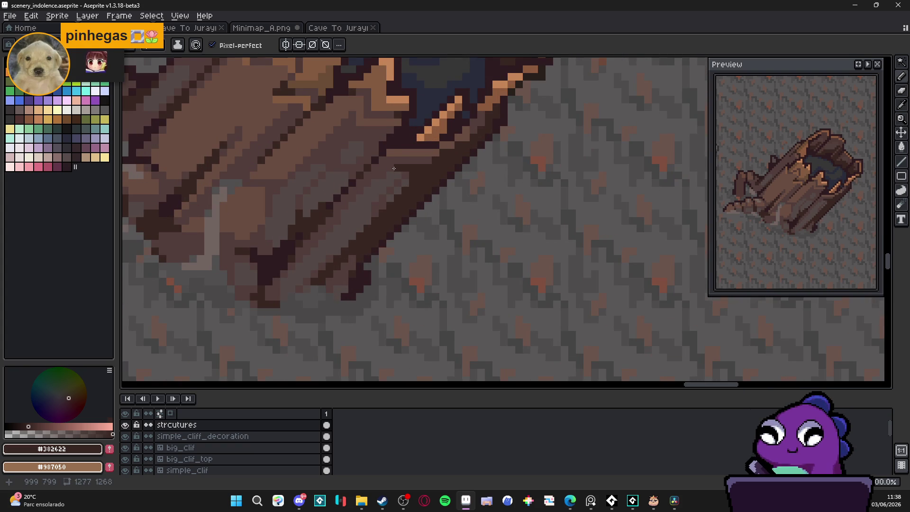
pyautogui.scroll(-3, 415, 181)
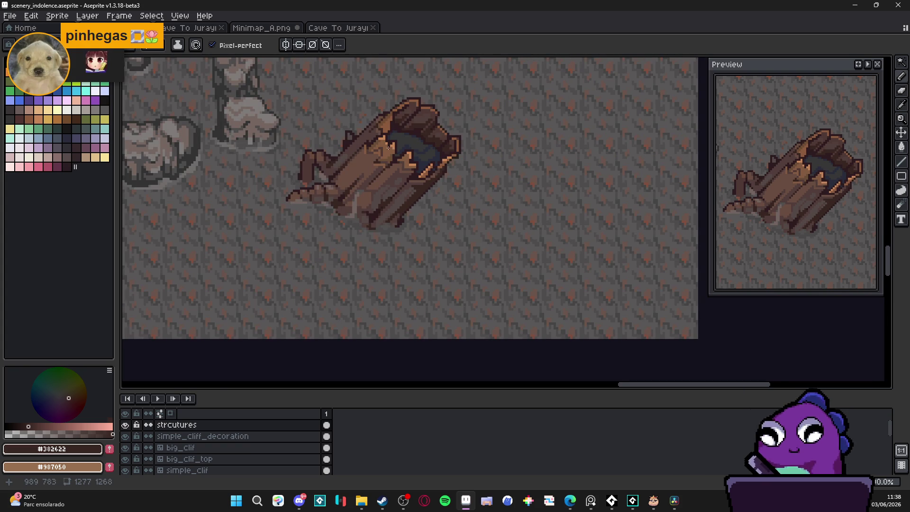
pyautogui.scroll(-1, 396, 202)
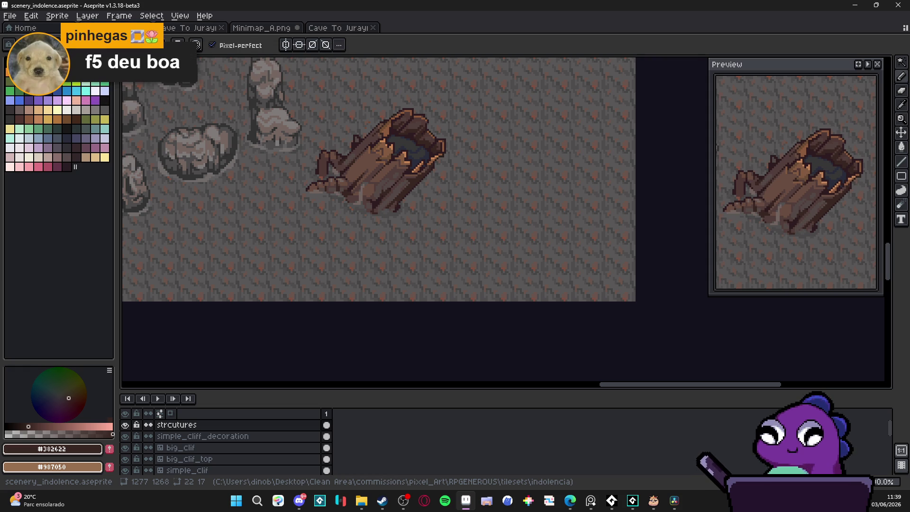
pyautogui.scroll(-2, 323, 155)
pyautogui.scroll(1, 323, 155)
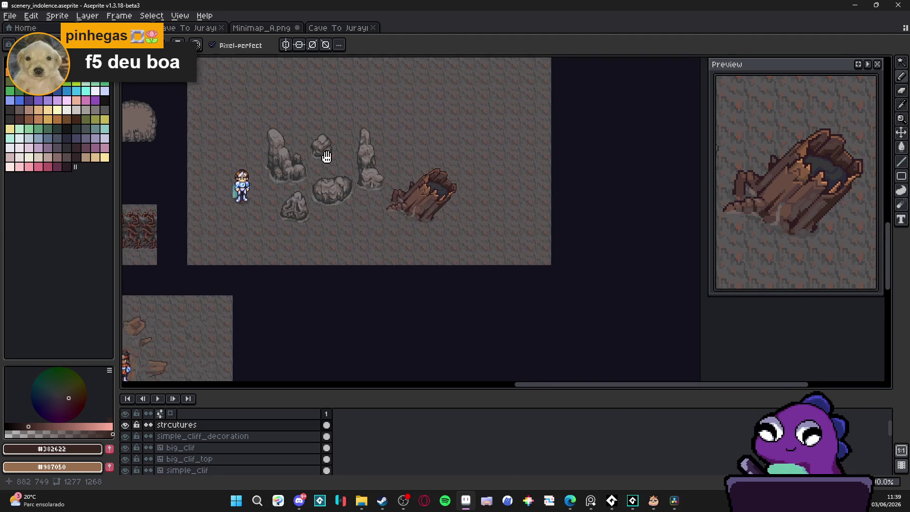
pyautogui.moveTo(323, 155); pyautogui.dragTo(374, 189)
pyautogui.scroll(1, 378, 190)
pyautogui.scroll(-1, 377, 190)
pyautogui.moveTo(307, 190); pyautogui.dragTo(363, 153)
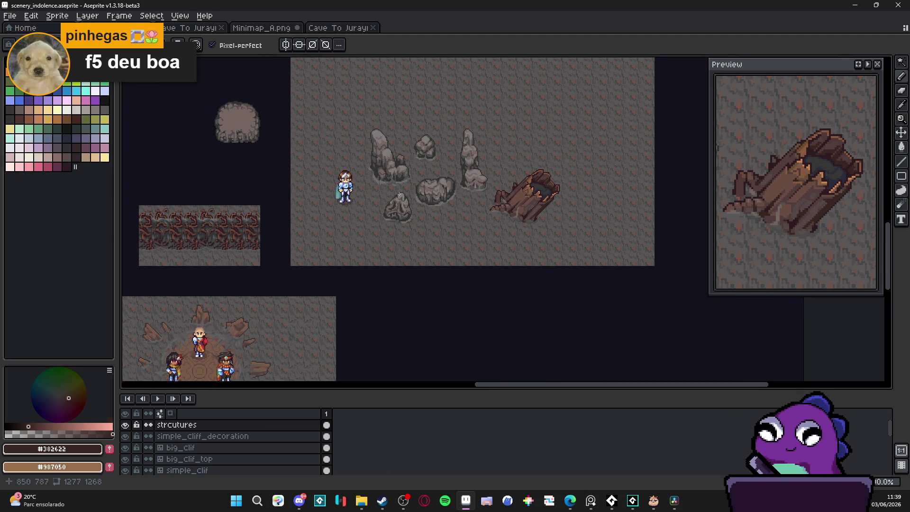
pyautogui.scroll(1, 417, 205)
pyautogui.moveTo(459, 200); pyautogui.dragTo(435, 254)
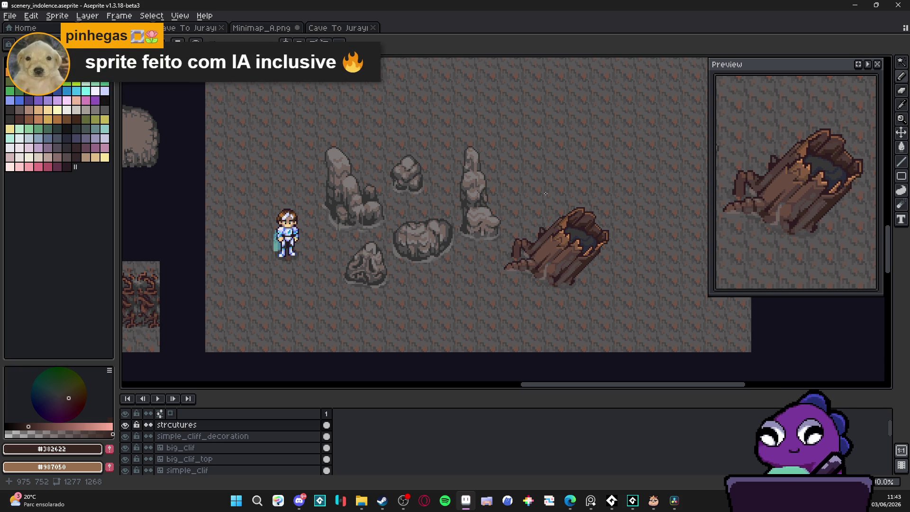
pyautogui.scroll(-2, 394, 219)
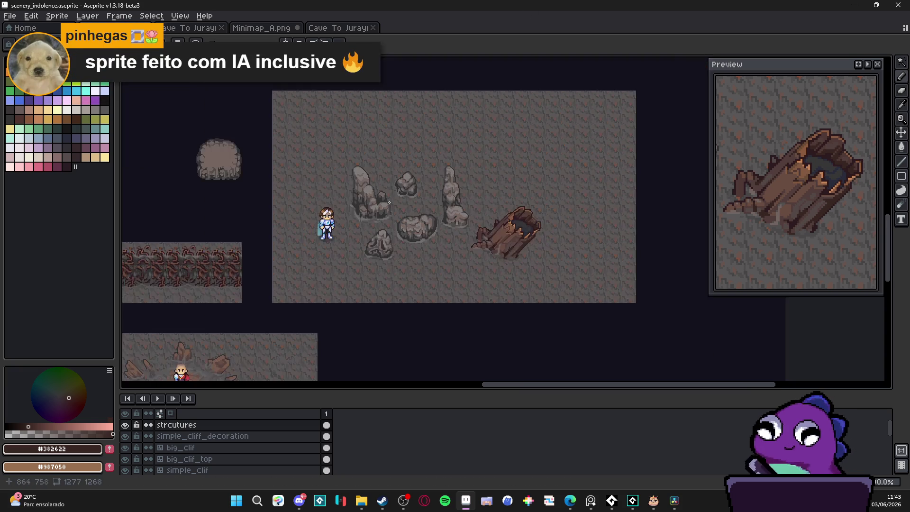
pyautogui.scroll(-5, 387, 208)
pyautogui.scroll(2, 388, 208)
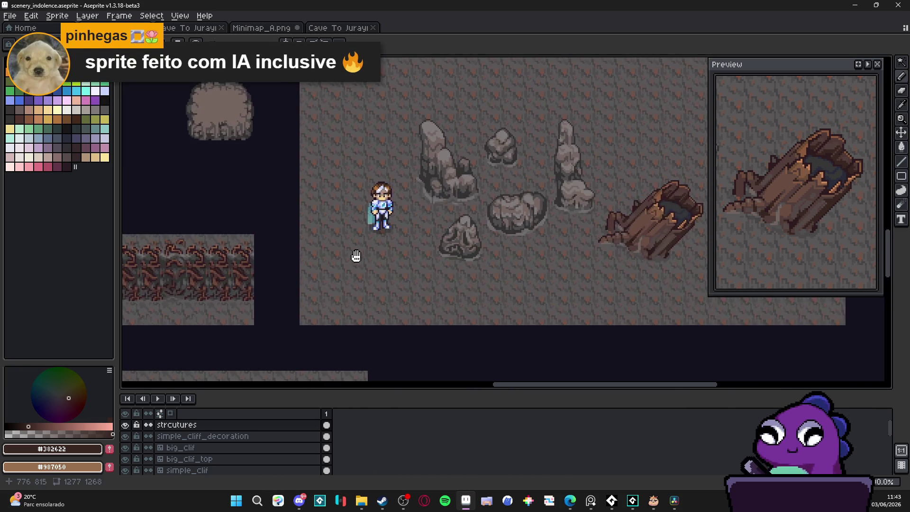
pyautogui.scroll(-2, 365, 246)
pyautogui.scroll(1, 451, 213)
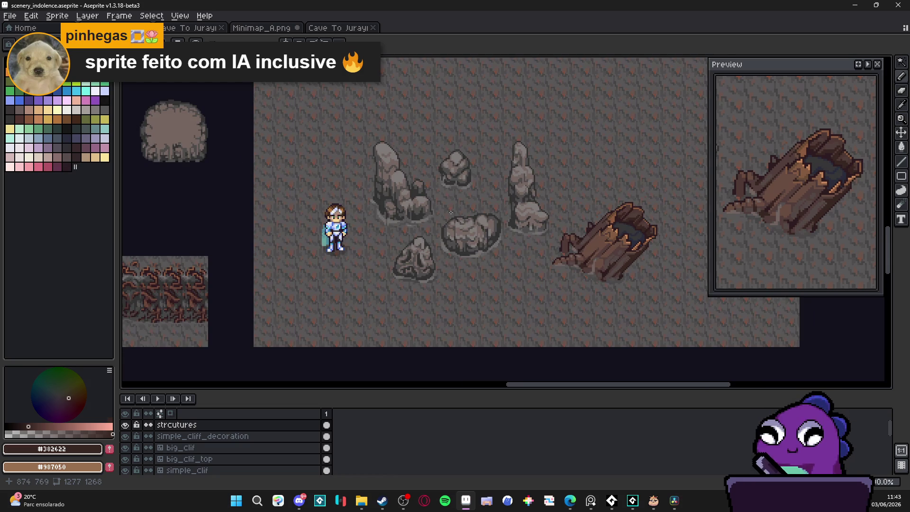
pyautogui.moveTo(451, 212); pyautogui.dragTo(342, 232)
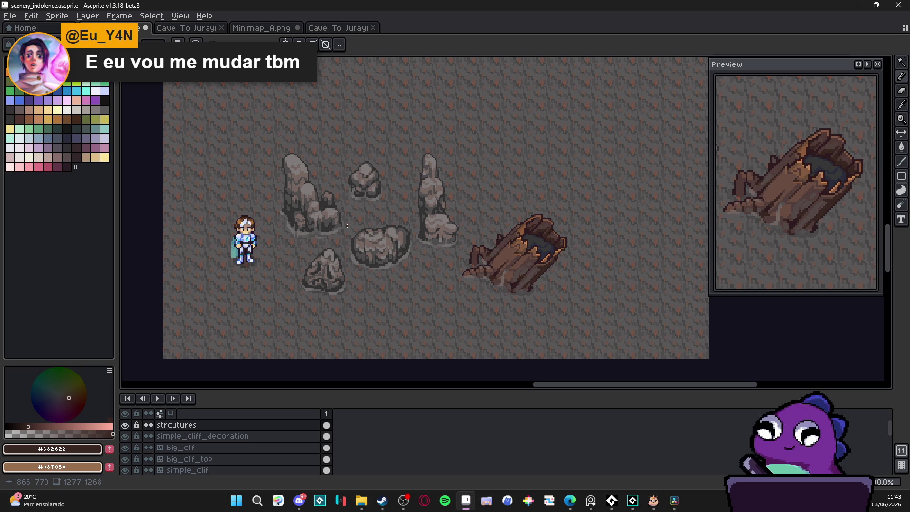
pyautogui.scroll(-1, 346, 157)
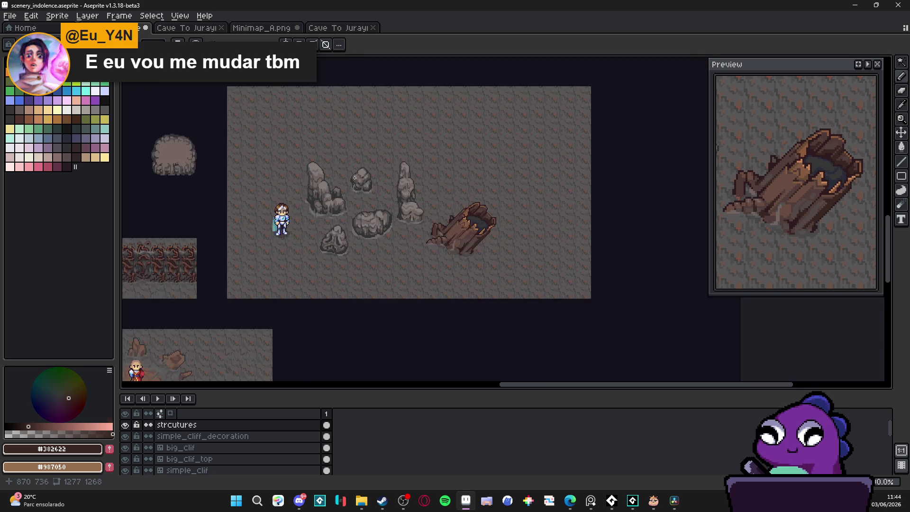
pyautogui.moveTo(333, 165)
pyautogui.mouseDown()
pyautogui.moveTo(410, 166)
pyautogui.moveTo(437, 141)
pyautogui.mouseUp()
pyautogui.scroll(-1, 437, 140)
pyautogui.scroll(1, 437, 140)
pyautogui.scroll(-1, 437, 141)
pyautogui.scroll(1, 437, 141)
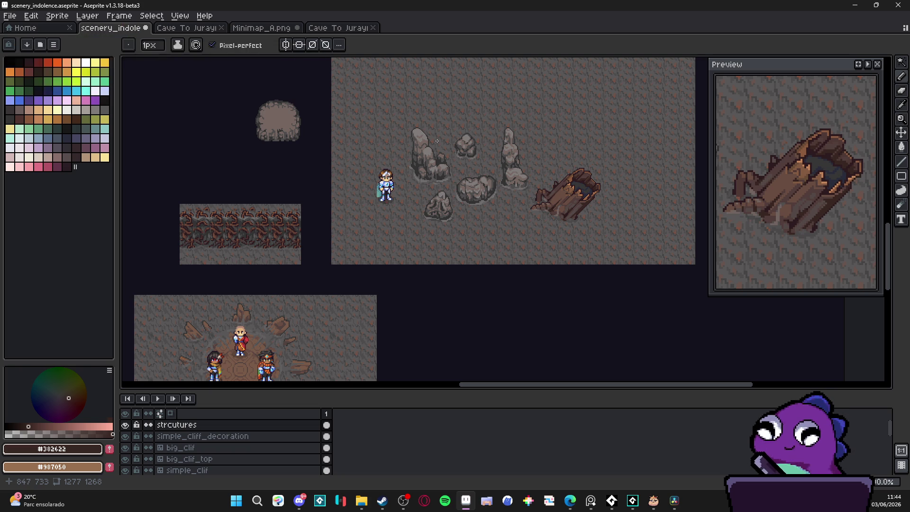
pyautogui.scroll(-1, 440, 196)
pyautogui.scroll(1, 441, 200)
pyautogui.scroll(-3, 440, 199)
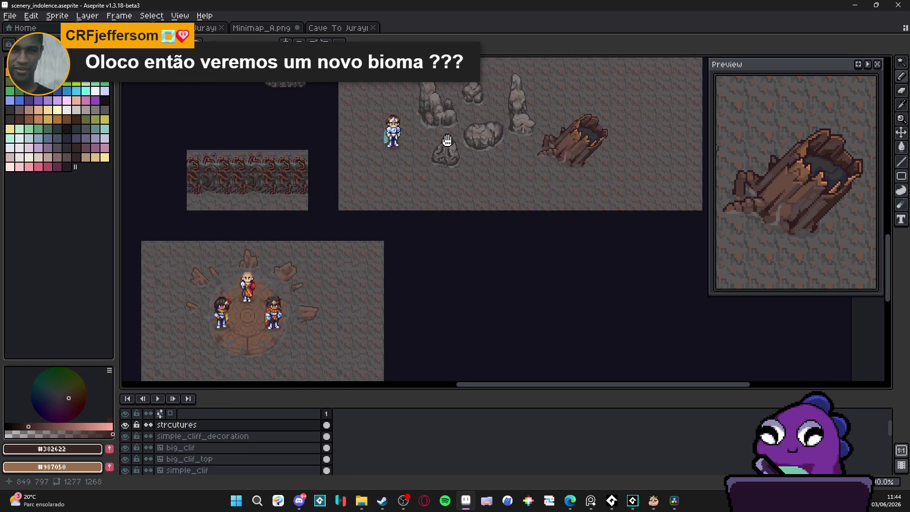
pyautogui.scroll(3, 442, 214)
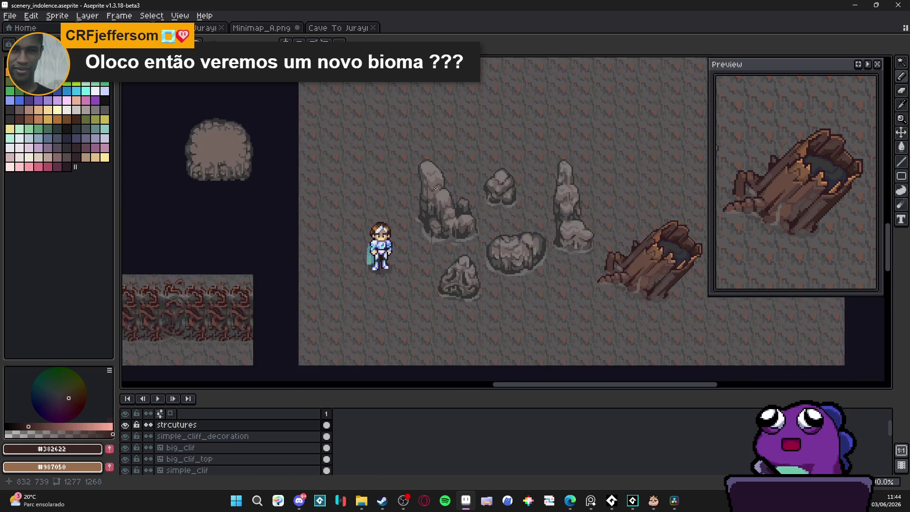
pyautogui.scroll(-1, 426, 195)
pyautogui.scroll(1, 468, 190)
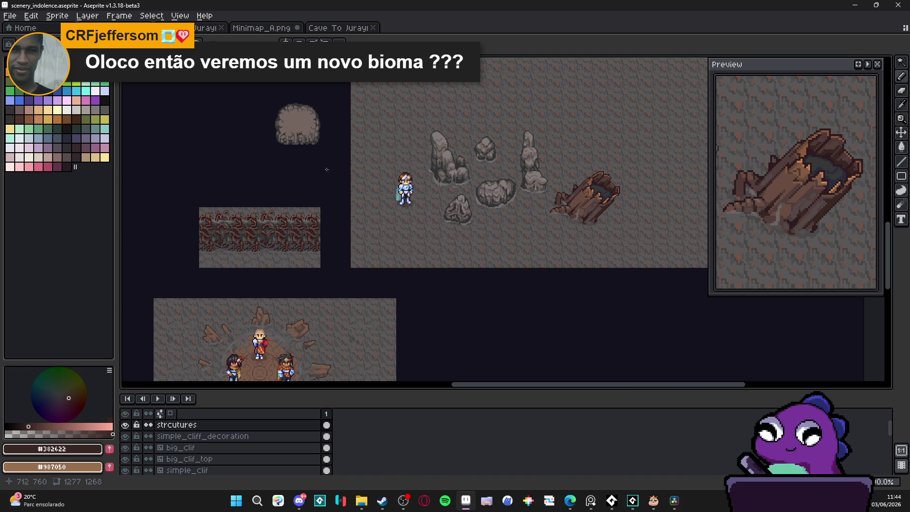
pyautogui.moveTo(478, 165); pyautogui.dragTo(417, 201)
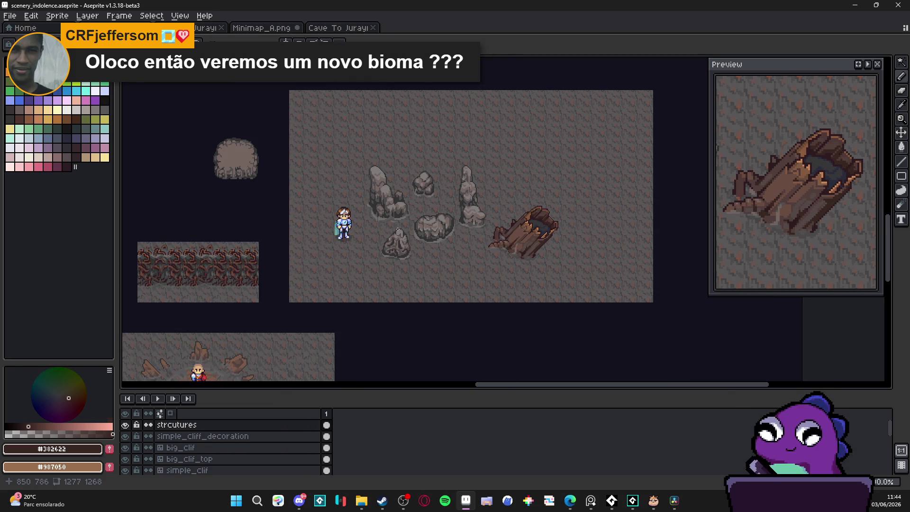
pyautogui.scroll(-5, 397, 229)
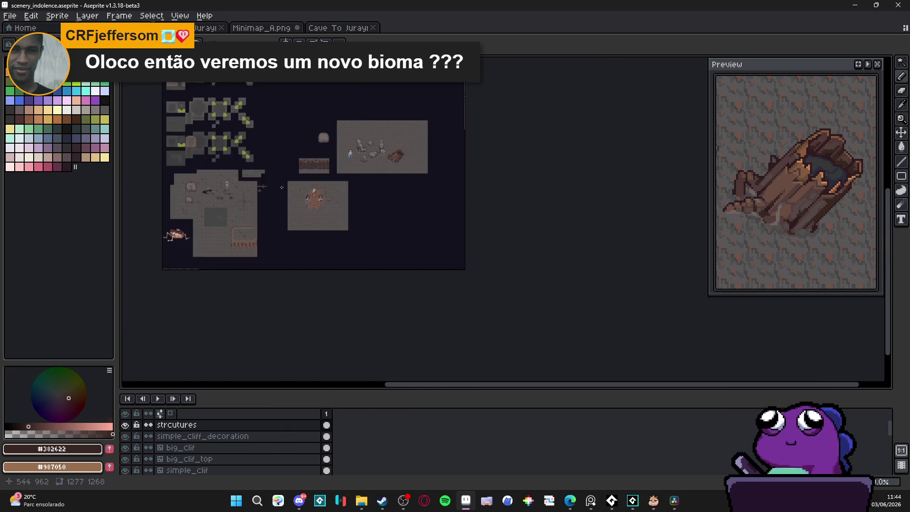
pyautogui.scroll(3, 356, 285)
pyautogui.scroll(-1, 304, 197)
pyautogui.moveTo(304, 197); pyautogui.dragTo(304, 251)
pyautogui.scroll(-3, 467, 338)
pyautogui.scroll(3, 485, 202)
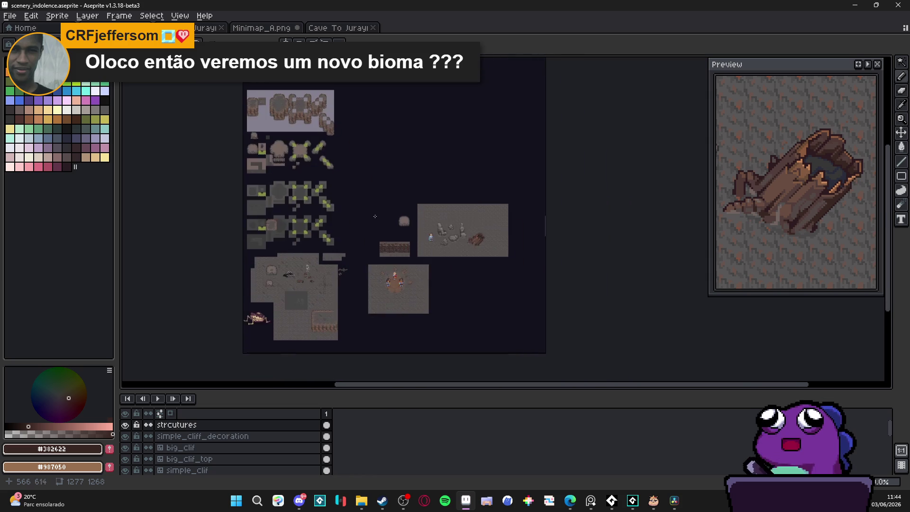
pyautogui.moveTo(486, 202); pyautogui.dragTo(383, 278)
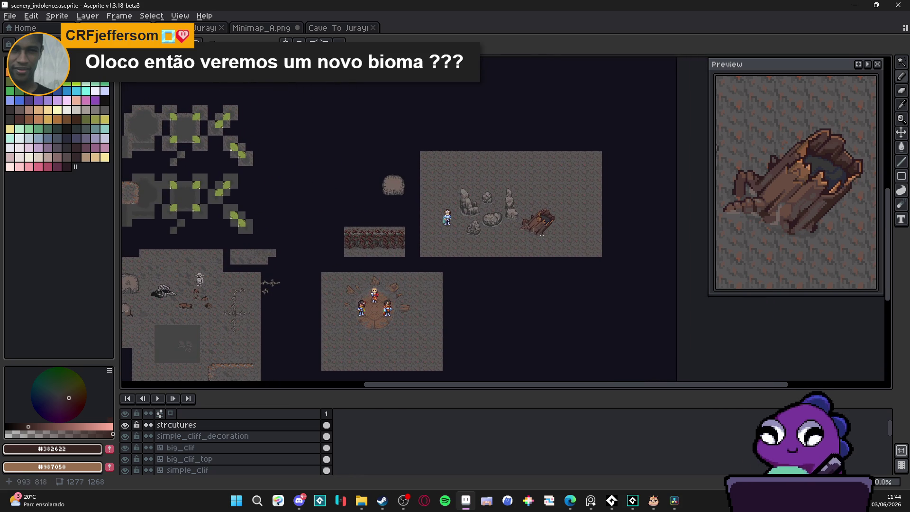
pyautogui.scroll(2, 540, 236)
pyautogui.scroll(-1, 539, 236)
pyautogui.scroll(1, 405, 150)
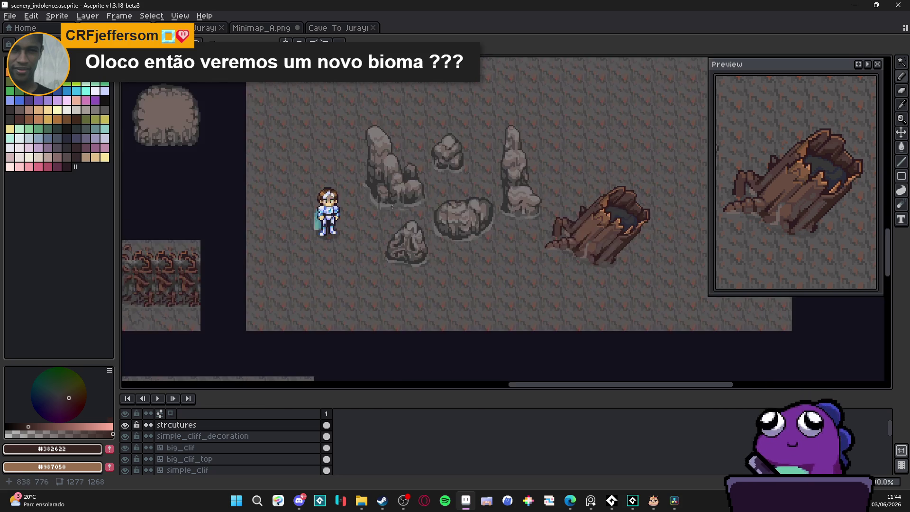
pyautogui.scroll(-1, 390, 230)
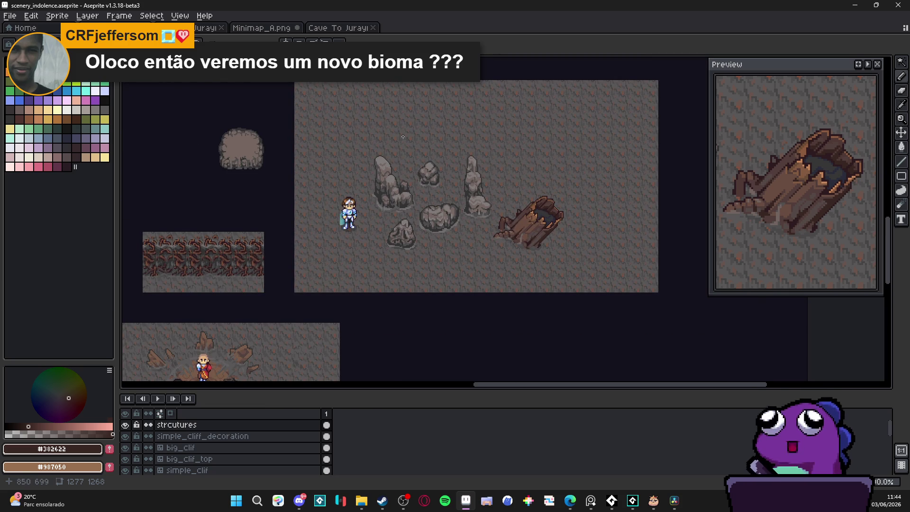
pyautogui.scroll(1, 365, 187)
pyautogui.scroll(-1, 368, 193)
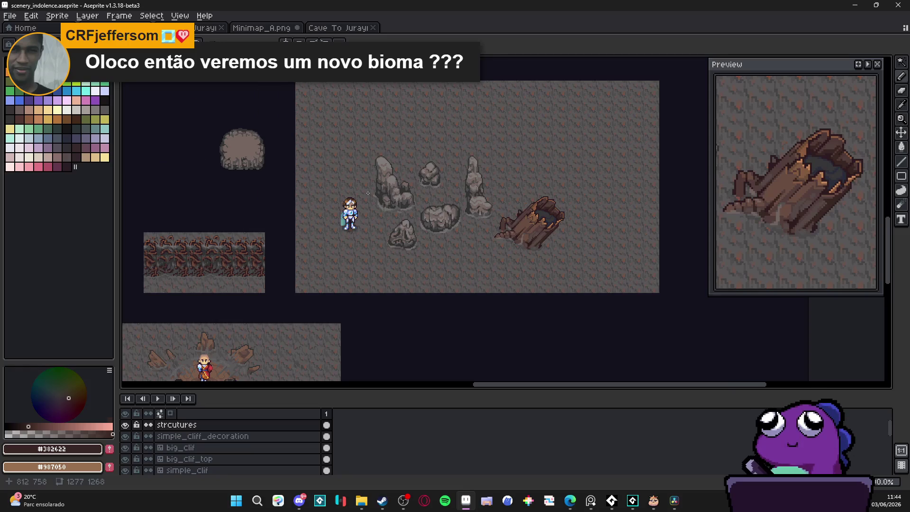
pyautogui.moveTo(484, 188); pyautogui.dragTo(440, 189)
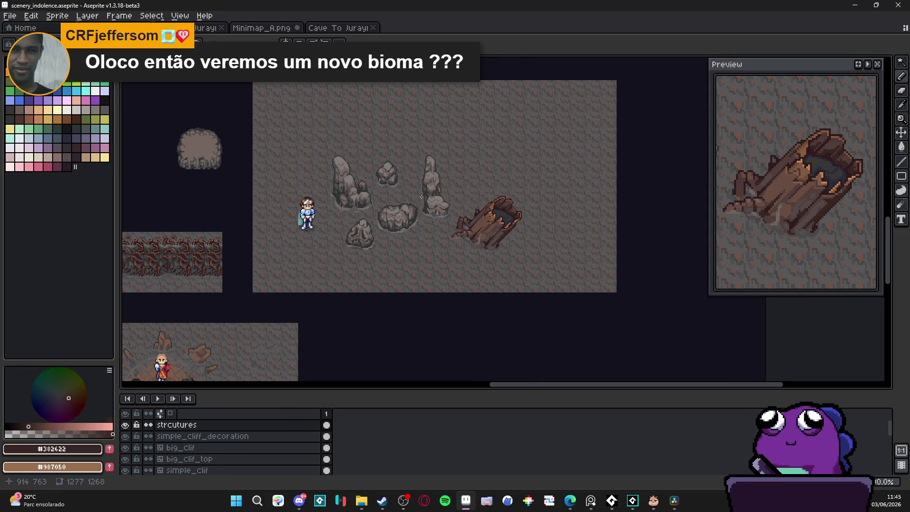
pyautogui.scroll(1, 422, 196)
pyautogui.scroll(-1, 441, 213)
pyautogui.scroll(1, 465, 231)
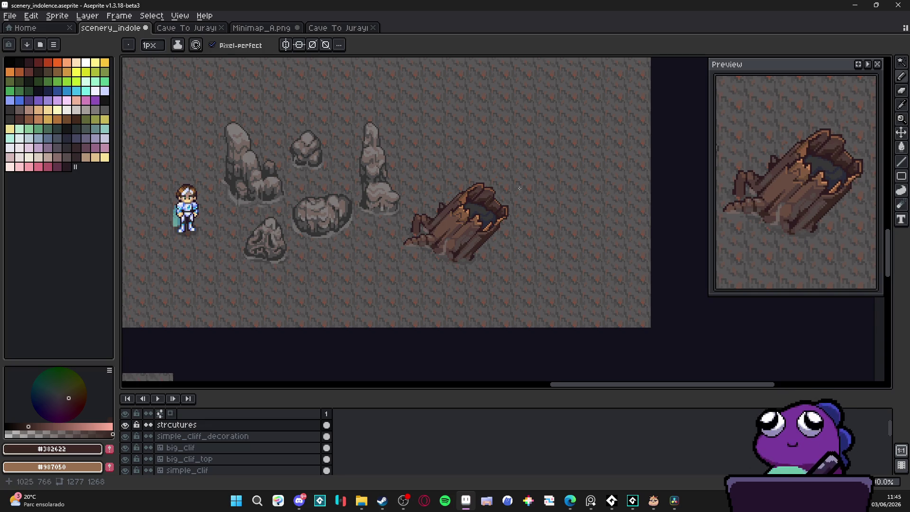
pyautogui.scroll(-1, 454, 253)
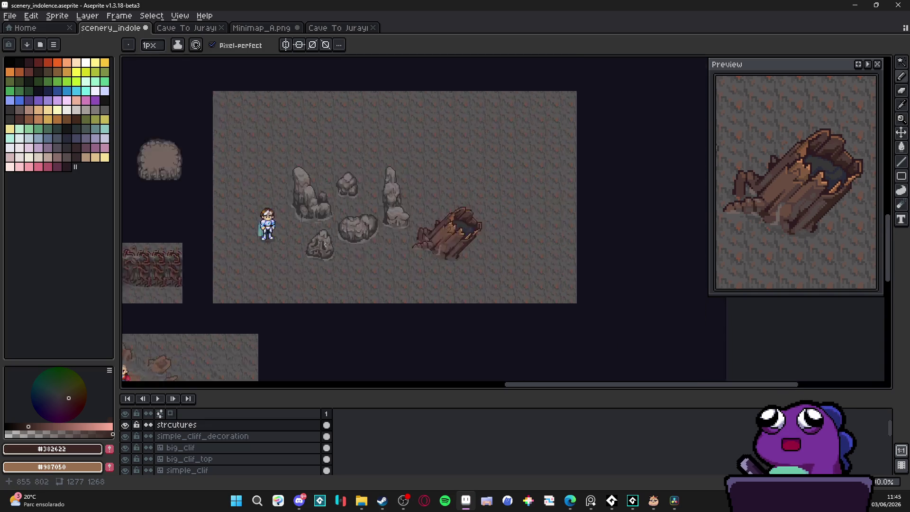
pyautogui.scroll(-1, 350, 235)
pyautogui.scroll(1, 397, 221)
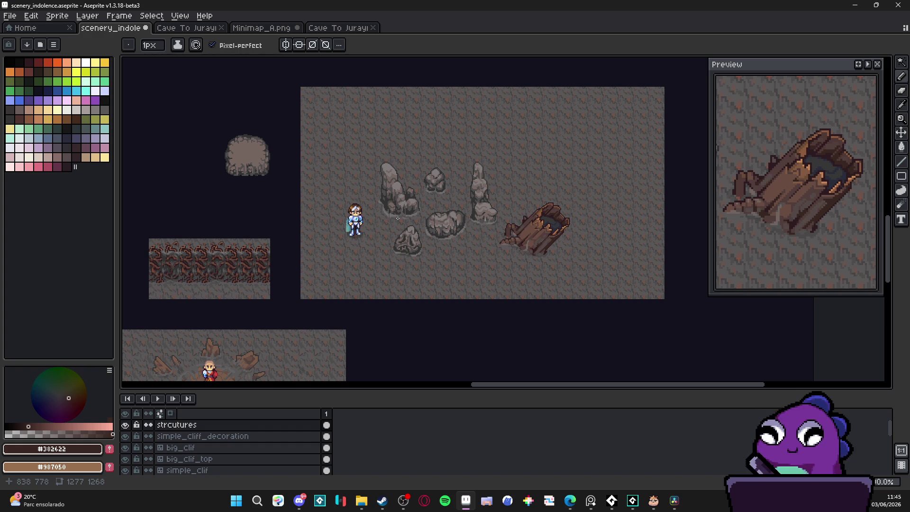
pyautogui.scroll(1, 419, 186)
pyautogui.scroll(-1, 362, 194)
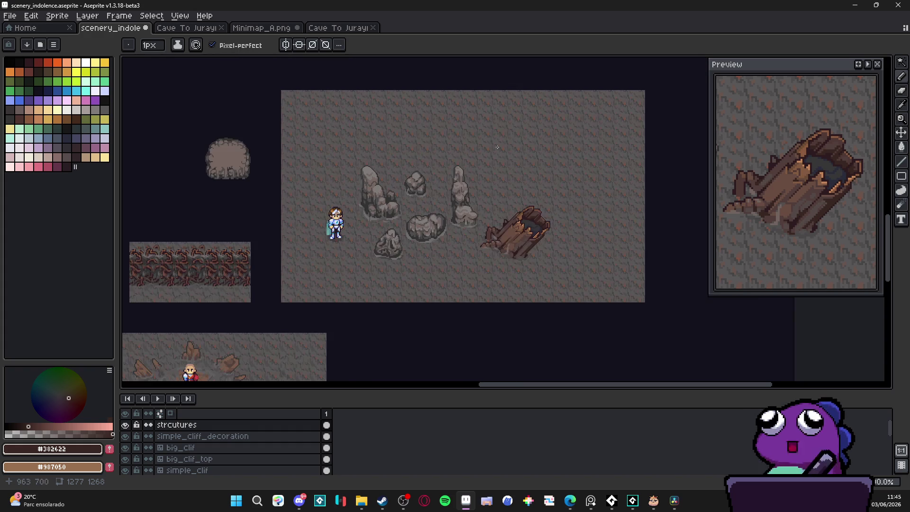
pyautogui.scroll(-1, 353, 235)
pyautogui.scroll(1, 352, 235)
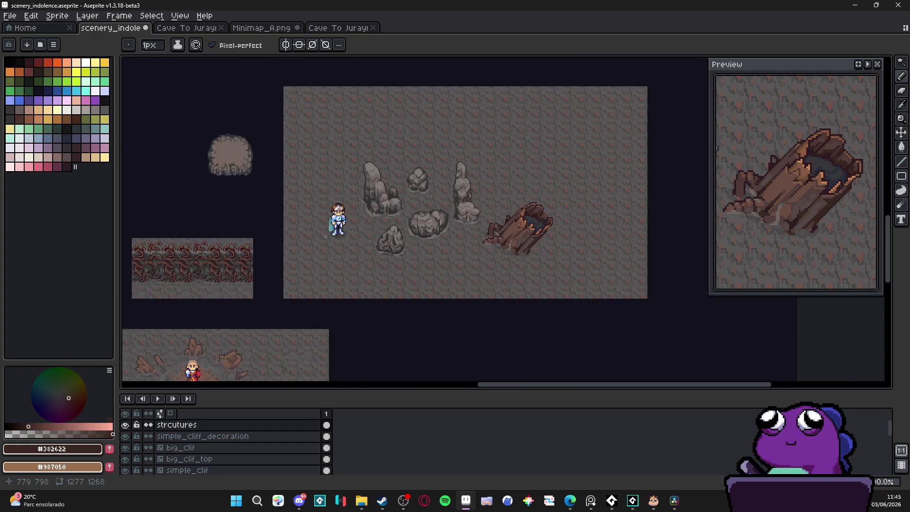
pyautogui.scroll(-2, 484, 160)
pyautogui.moveTo(483, 160); pyautogui.dragTo(421, 241)
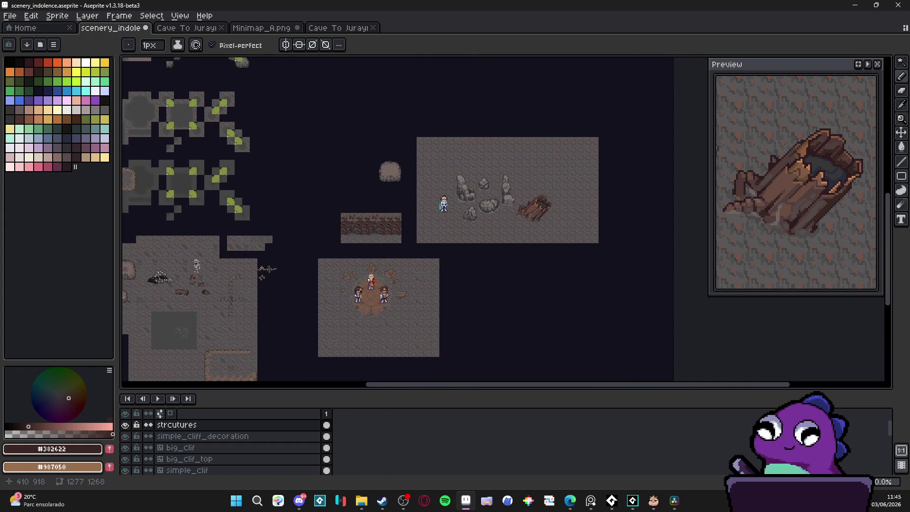
pyautogui.moveTo(450, 185); pyautogui.dragTo(400, 169)
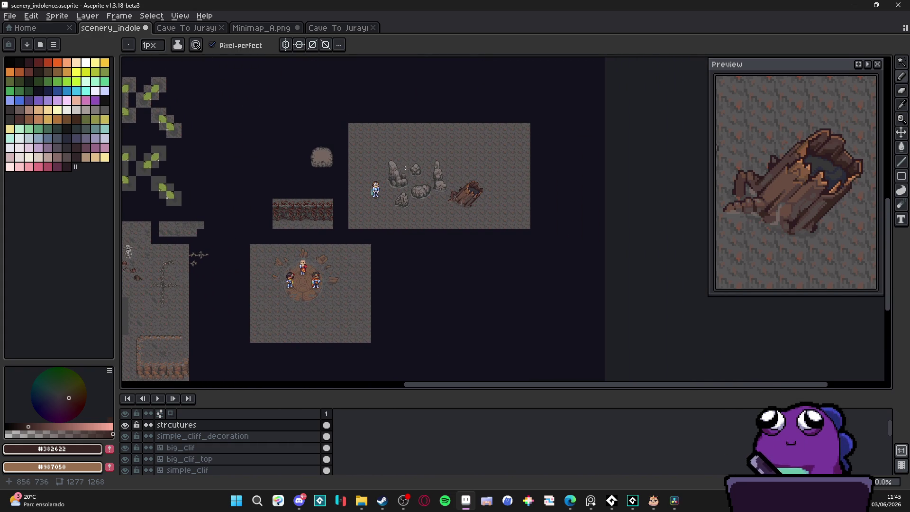
pyautogui.scroll(1, 447, 173)
pyautogui.scroll(1, 453, 180)
pyautogui.scroll(-2, 476, 191)
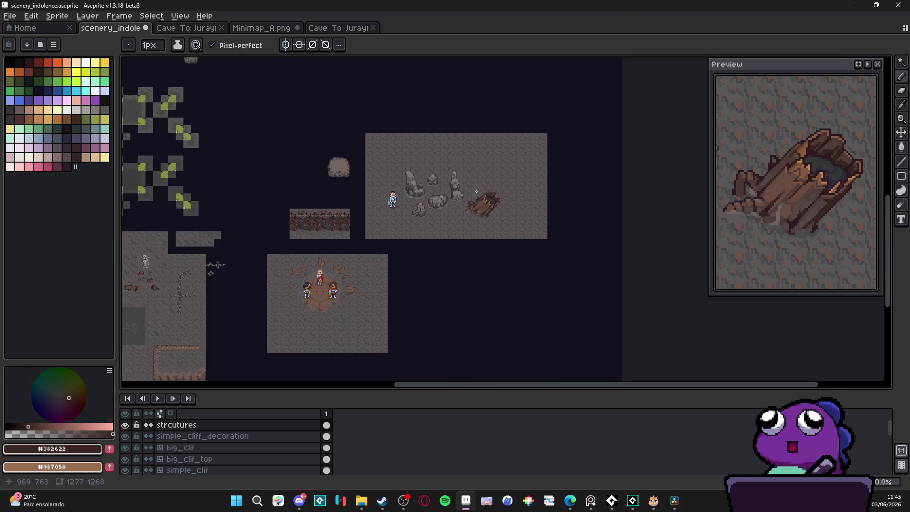
pyautogui.scroll(1, 468, 217)
pyautogui.scroll(-1, 467, 220)
pyautogui.scroll(1, 464, 224)
pyautogui.scroll(1, 461, 230)
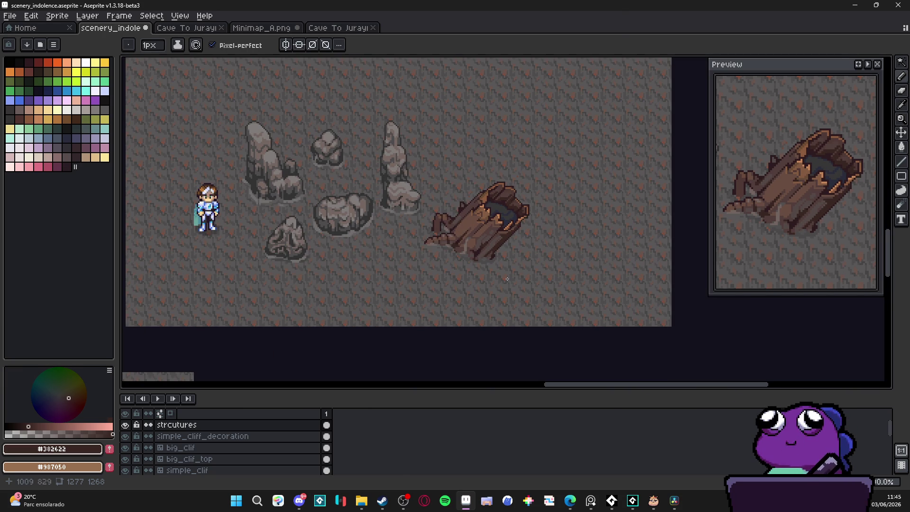
pyautogui.scroll(-1, 497, 217)
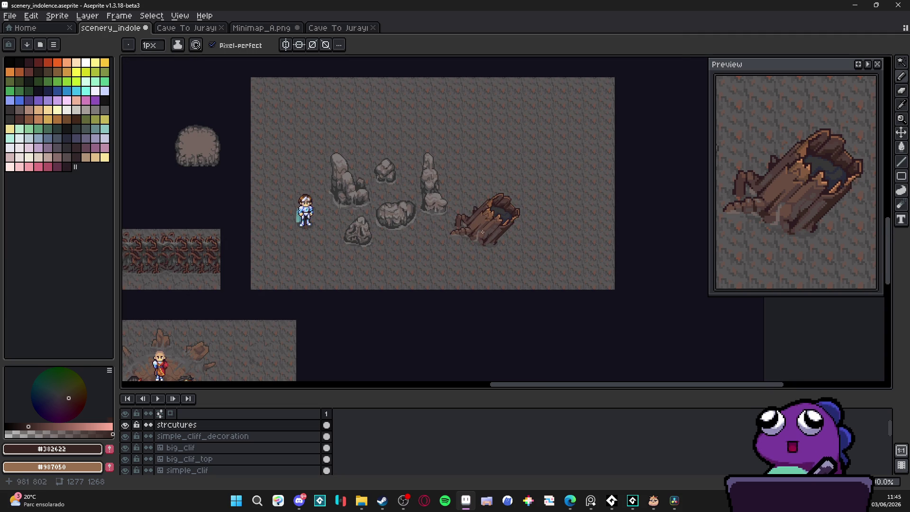
pyautogui.scroll(1, 479, 232)
pyautogui.scroll(-1, 479, 232)
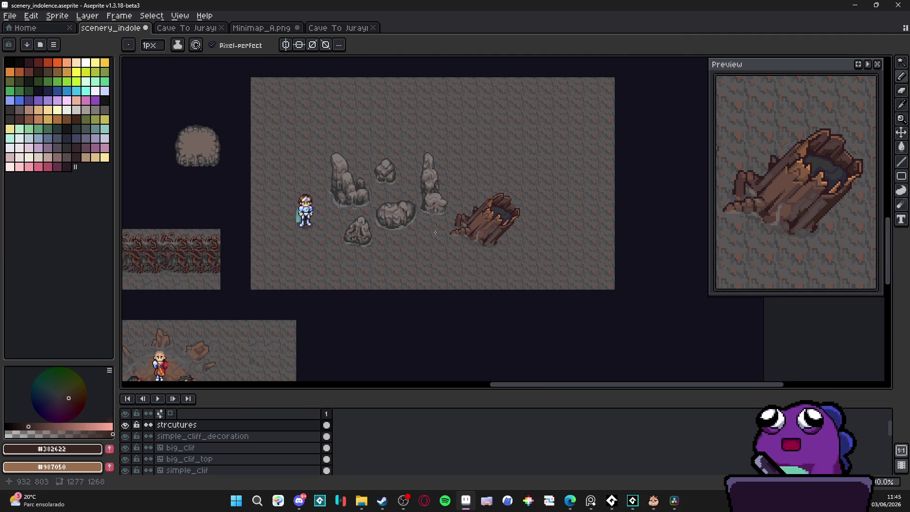
pyautogui.scroll(-1, 479, 232)
pyautogui.scroll(1, 303, 245)
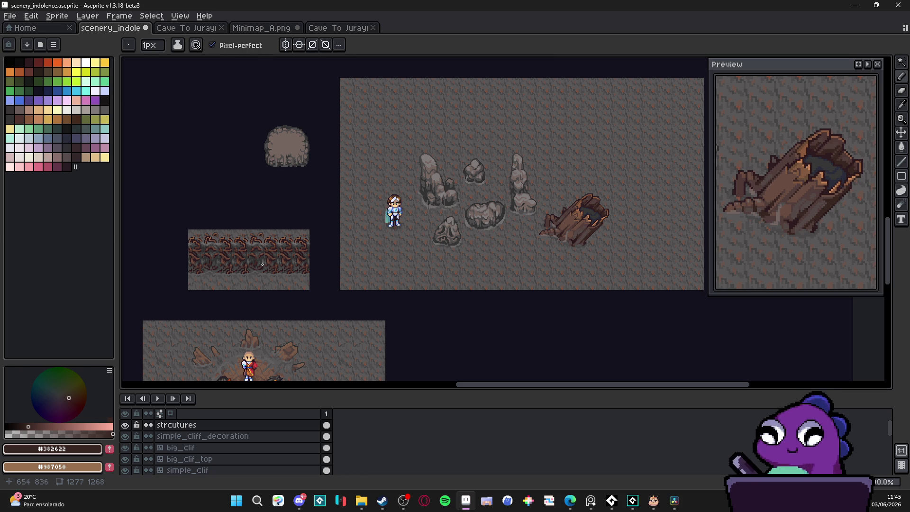
pyautogui.scroll(-1, 262, 264)
pyautogui.scroll(-1, 262, 264)
pyautogui.scroll(3, 262, 264)
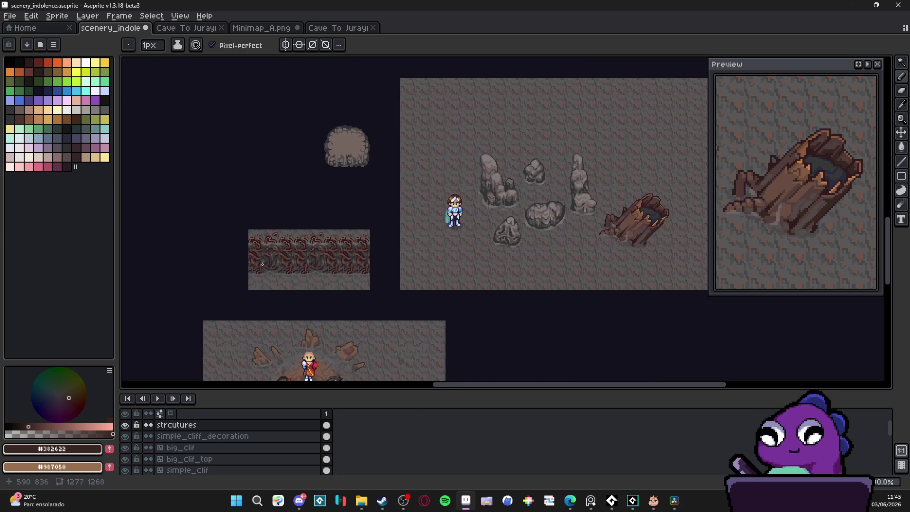
pyautogui.scroll(-1, 262, 264)
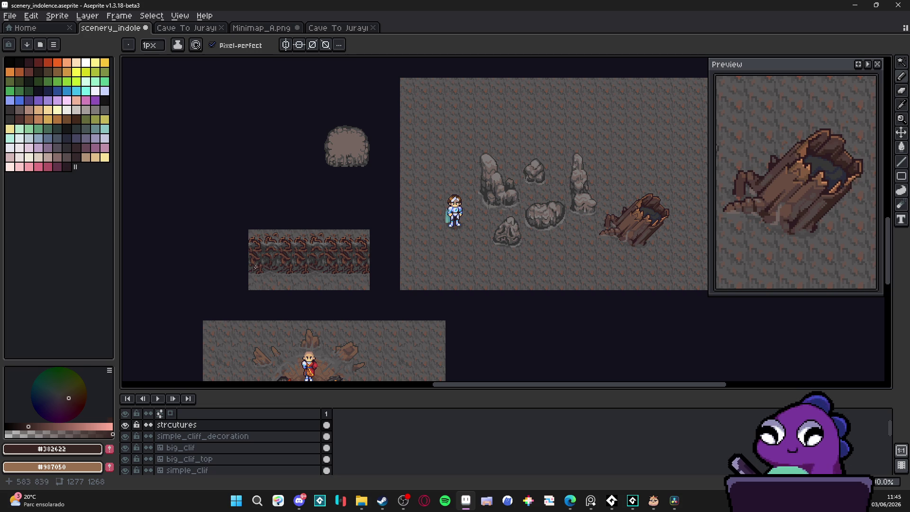
pyautogui.scroll(-2, 255, 267)
pyautogui.moveTo(255, 267)
pyautogui.mouseDown()
pyautogui.moveTo(431, 187)
pyautogui.moveTo(417, 182)
pyautogui.mouseUp()
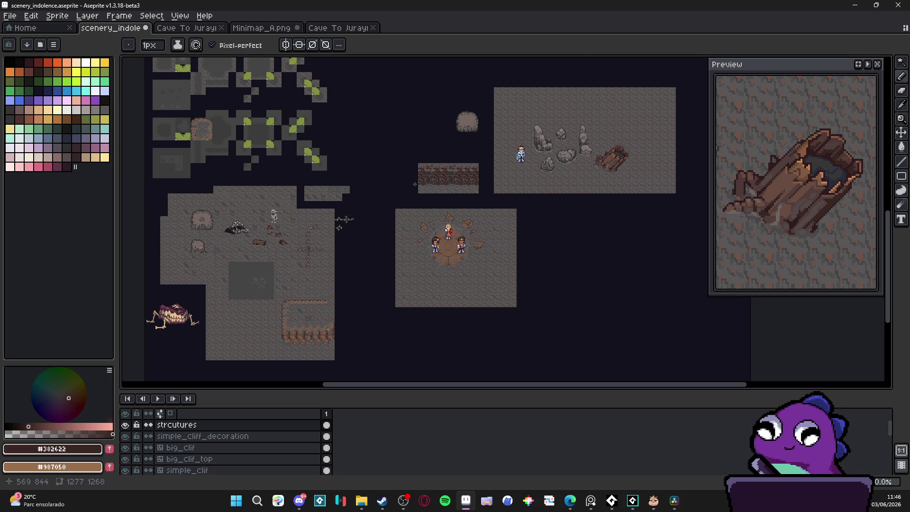
pyautogui.moveTo(595, 188)
pyautogui.mouseDown()
pyautogui.moveTo(502, 242)
pyautogui.moveTo(466, 219)
pyautogui.moveTo(514, 252)
pyautogui.mouseUp()
pyautogui.scroll(1, 504, 194)
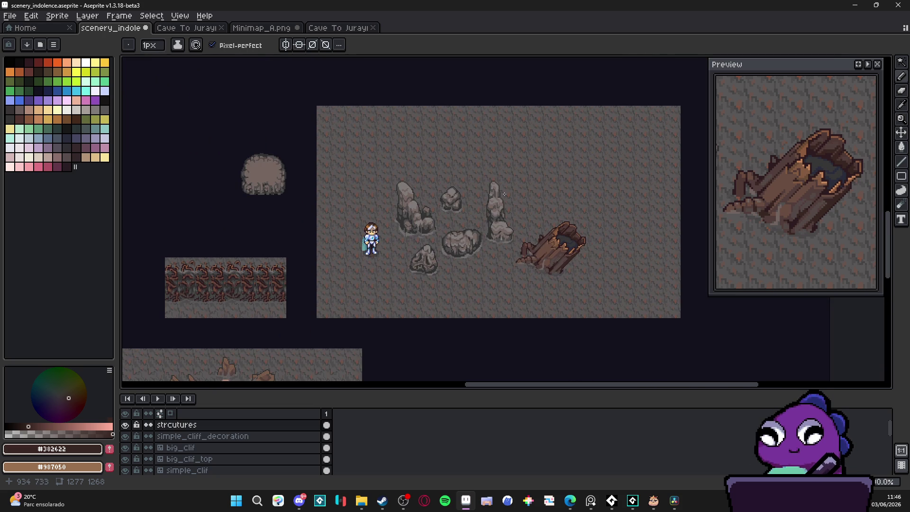
pyautogui.scroll(-1, 504, 194)
pyautogui.moveTo(504, 194)
pyautogui.mouseDown()
pyautogui.moveTo(585, 190)
pyautogui.moveTo(392, 178)
pyautogui.moveTo(384, 163)
pyautogui.moveTo(375, 248)
pyautogui.mouseUp()
pyautogui.scroll(1, 585, 189)
pyautogui.scroll(-1, 376, 247)
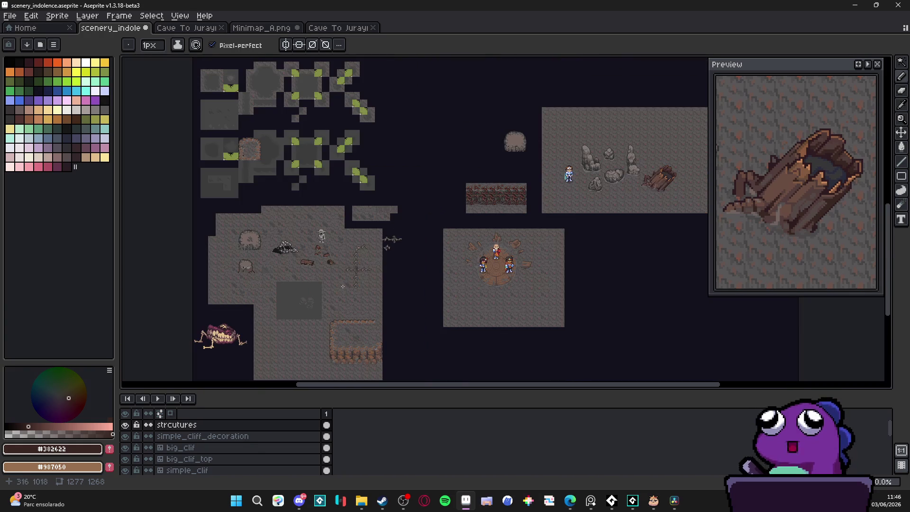
pyautogui.moveTo(348, 284); pyautogui.dragTo(304, 258)
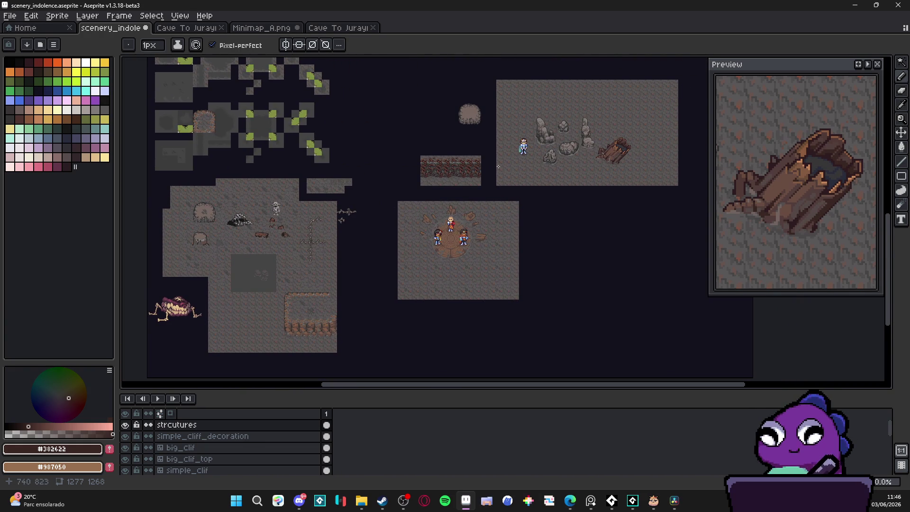
pyautogui.moveTo(498, 168); pyautogui.dragTo(341, 262)
pyautogui.scroll(1, 342, 262)
pyautogui.scroll(-1, 341, 260)
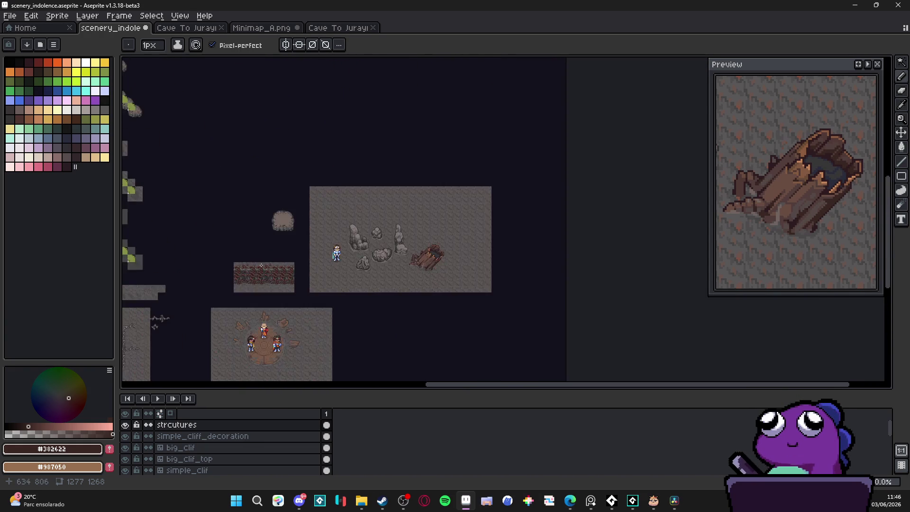
pyautogui.scroll(1, 341, 258)
pyautogui.hscroll(2, 341, 257)
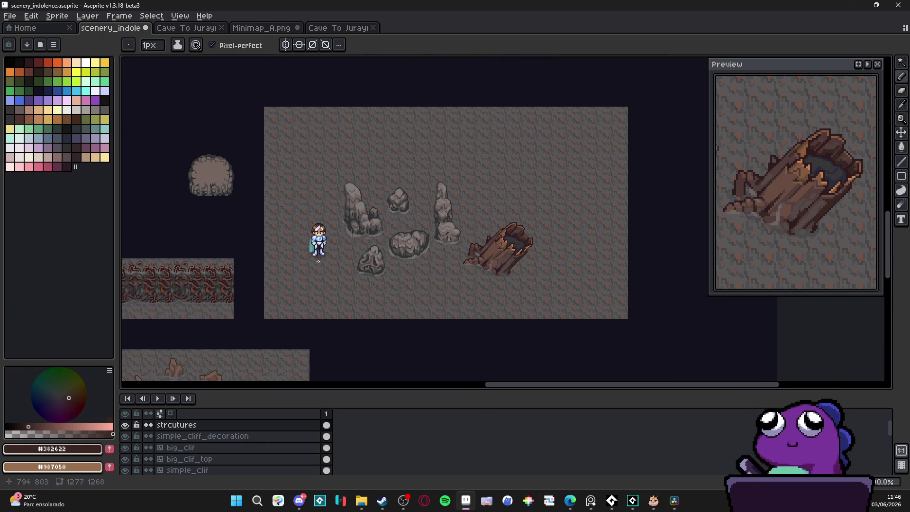
pyautogui.moveTo(316, 262); pyautogui.dragTo(349, 222)
pyautogui.scroll(-2, 349, 222)
pyautogui.scroll(2, 349, 217)
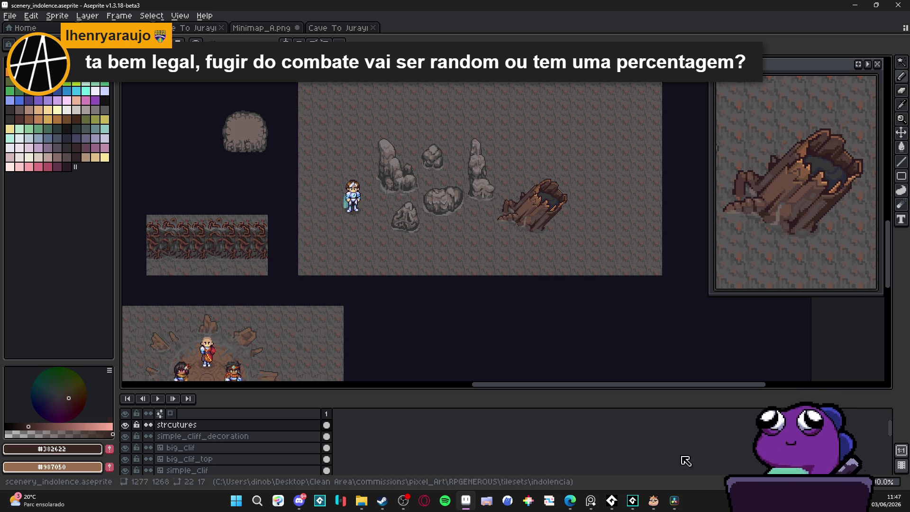
pyautogui.click(611, 500)
# Bring the GameMaker project forward and launch a test build with F5
pyautogui.click(633, 500)
pyautogui.click(479, 297)
pyautogui.press('F5')
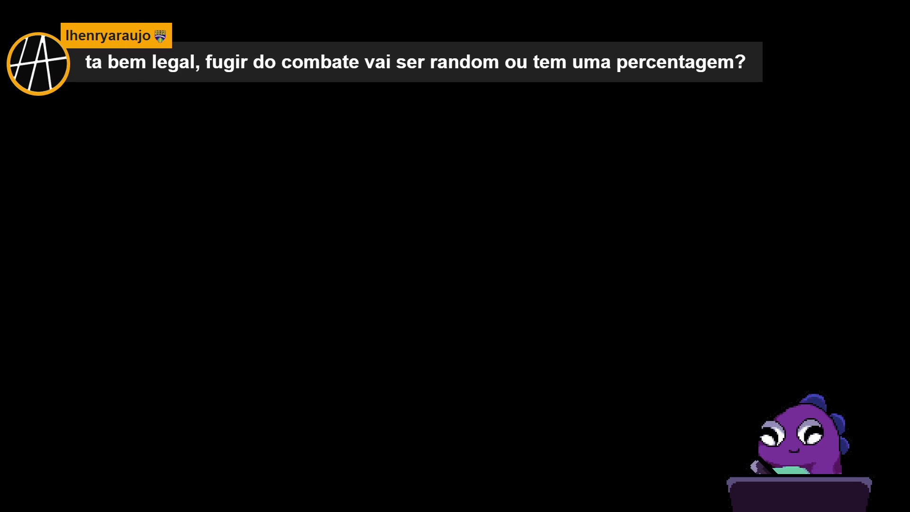
# In battle, use the Benevolent Flash Grenade from the Items menu
pyautogui.press('Down')
pyautogui.press('Down')
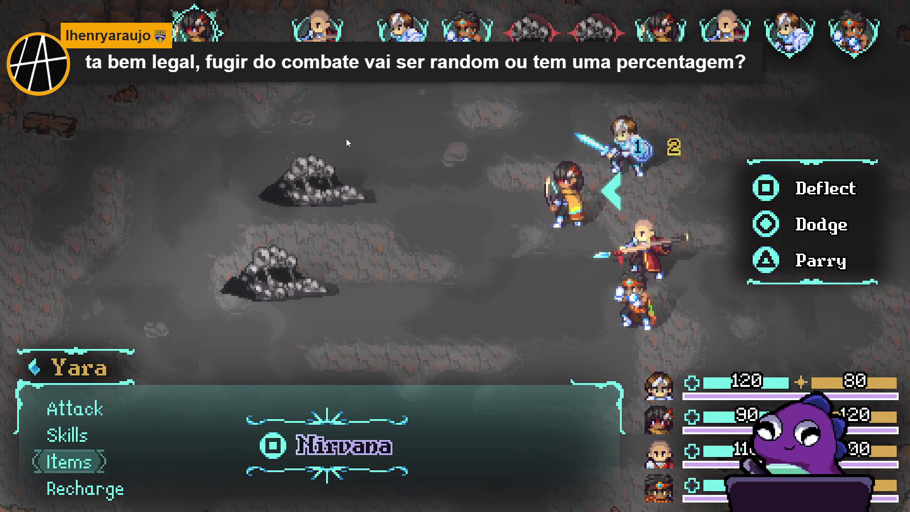
pyautogui.press('Return')
pyautogui.press('Down')
pyautogui.press('Down')
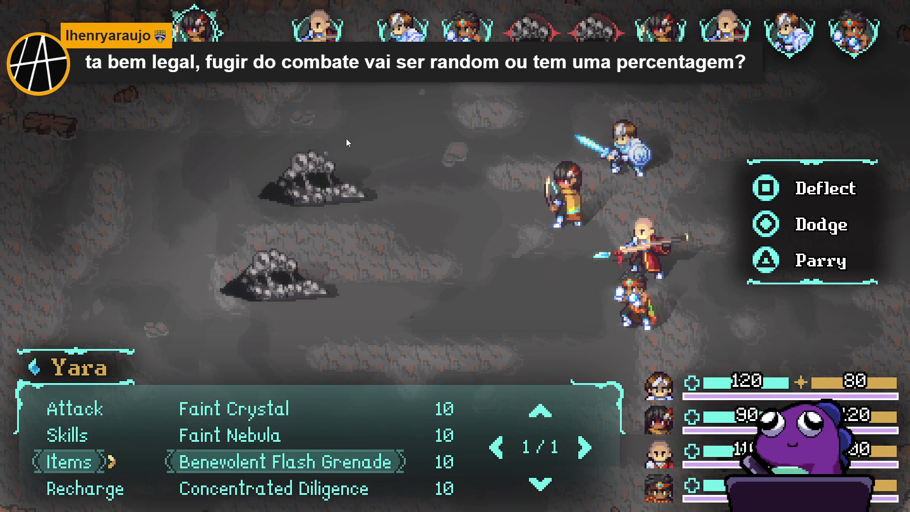
pyautogui.press('Return')
pyautogui.press('Return')
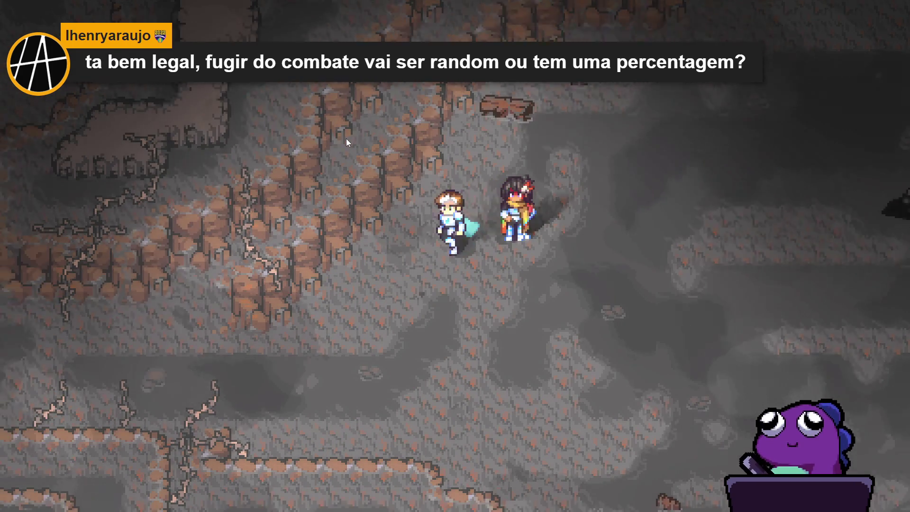
# Walk the party down, right and up through the cave
pyautogui.press('Down')
pyautogui.press('Right')
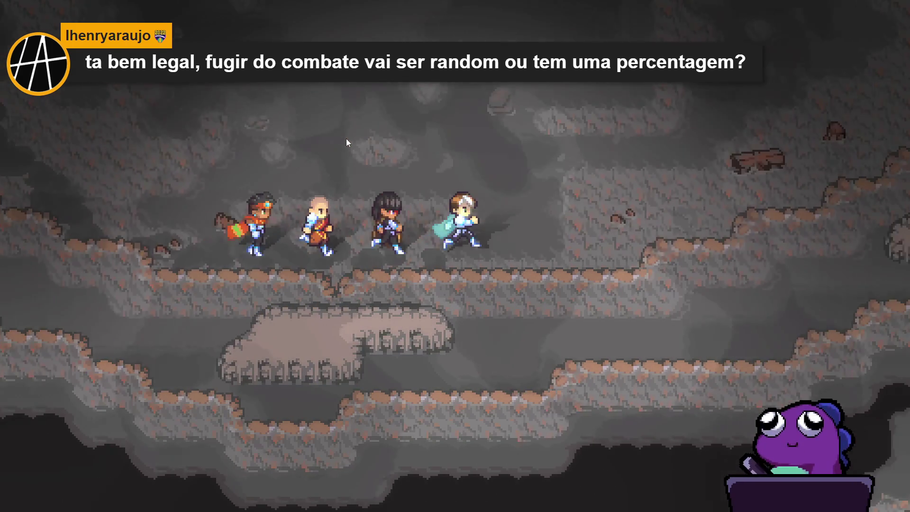
pyautogui.press('Up')
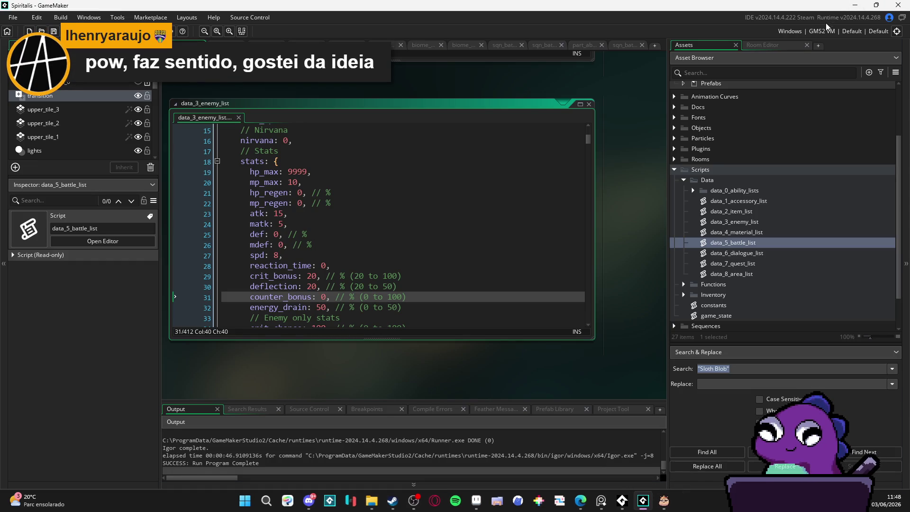
pyautogui.click(862, 6)
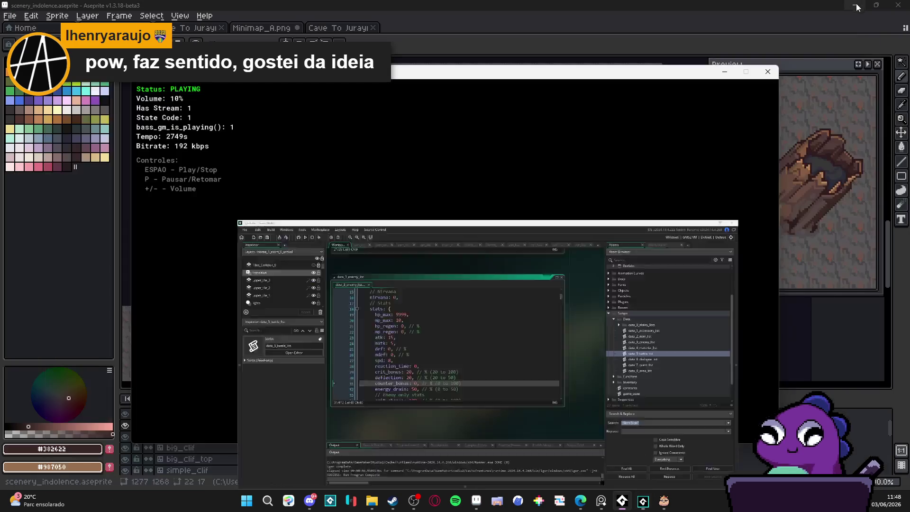
# Close the debug window and zoom out on the cave map with the finished log
pyautogui.click(692, 4)
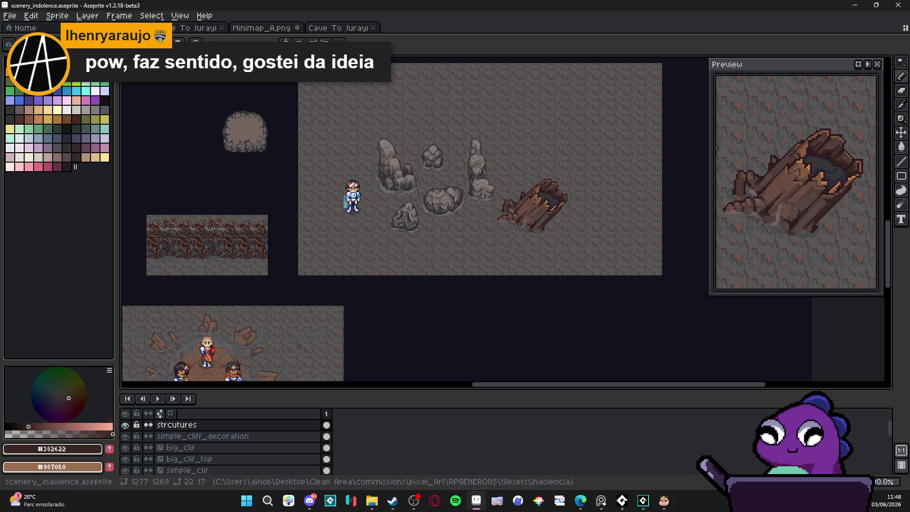
pyautogui.scroll(-3, 271, 211)
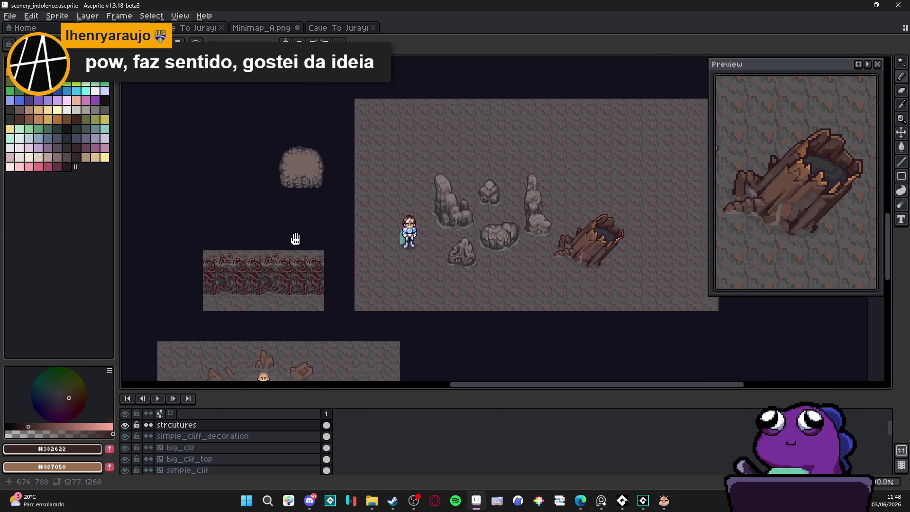